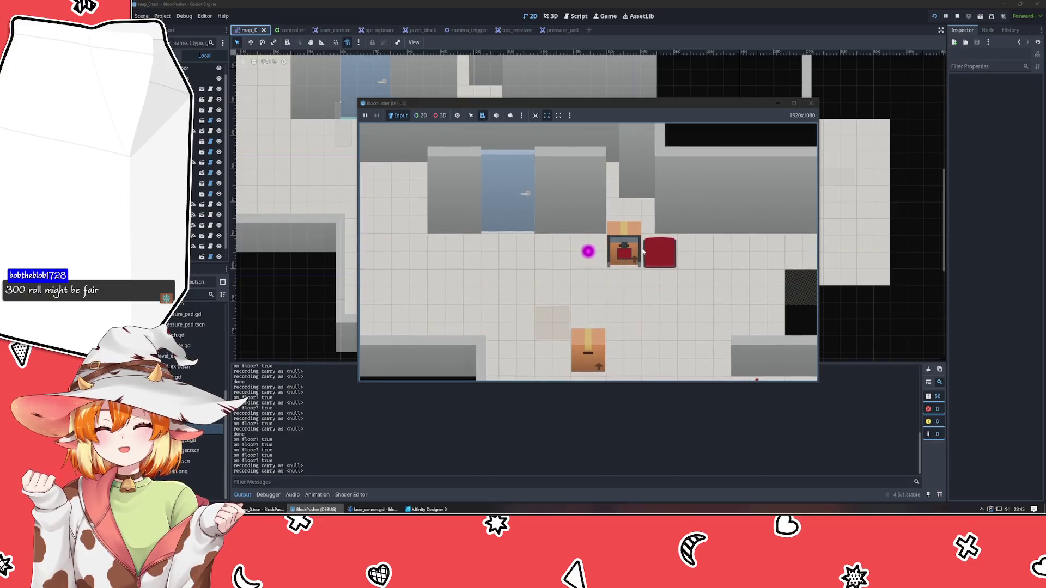
Step: Walk the player onto the red pad and back off, then stop the test run
{"action": "key", "text": "Down"}
{"action": "key", "text": "Right"}
{"action": "key", "text": "Right"}
{"action": "key", "text": "Up"}
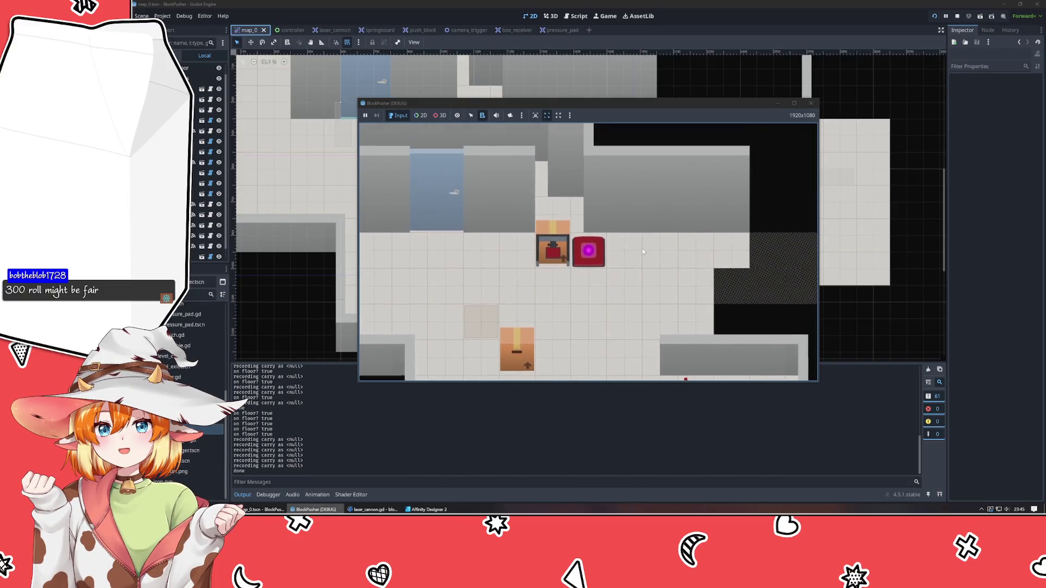
{"action": "key", "text": "Down"}
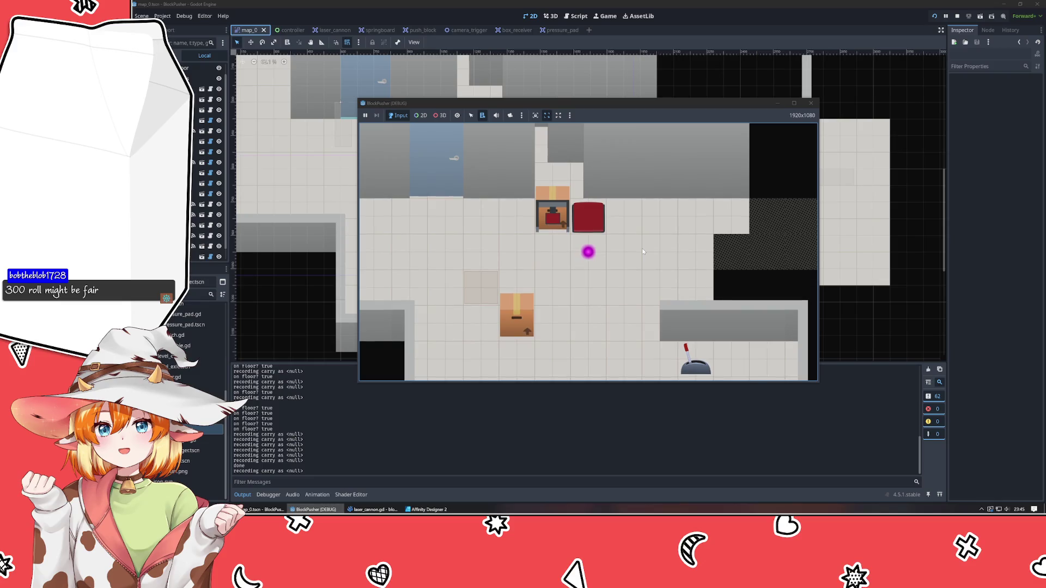
{"action": "left_click", "coordinate": [810, 104]}
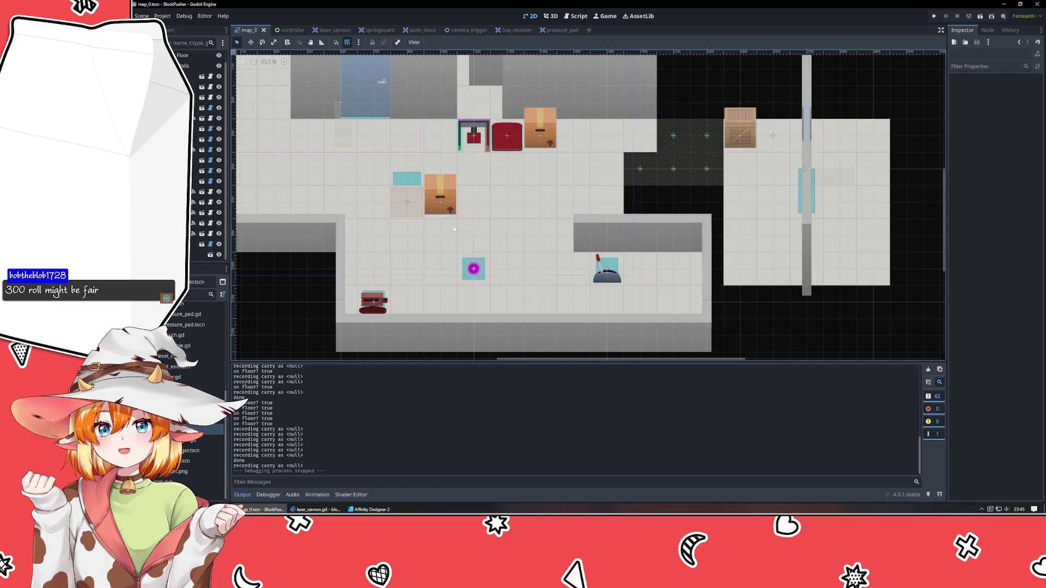
Step: Drag PushBlock3 left onto the box receiver at (1200, 450)
{"action": "scroll", "coordinate": [573, 253], "scroll_direction": "up", "scroll_amount": 3}
{"action": "left_click", "coordinate": [573, 253]}
{"action": "mouse_move", "coordinate": [573, 253]}
{"action": "left_mouse_down"}
{"action": "mouse_move", "coordinate": [507, 253]}
{"action": "mouse_move", "coordinate": [508, 268]}
{"action": "mouse_move", "coordinate": [510, 236]}
{"action": "mouse_move", "coordinate": [511, 253]}
{"action": "left_mouse_up"}
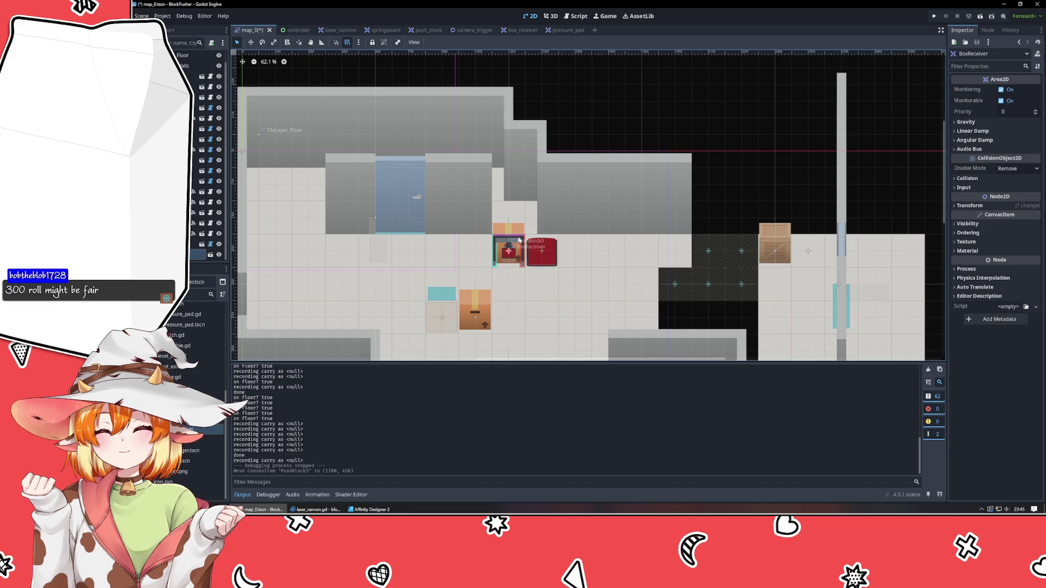
Step: Drag PushBlock3 off the box receiver, then inspect the floor layer, CameraTrigger and BoxReceiver
{"action": "left_click", "coordinate": [517, 238]}
{"action": "left_click", "coordinate": [514, 263]}
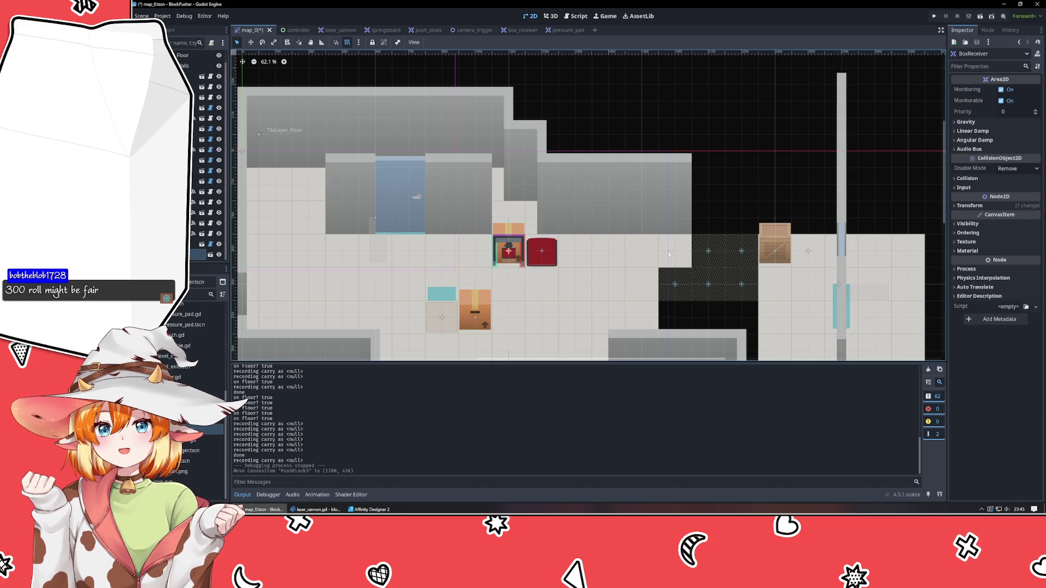
{"action": "mouse_move", "coordinate": [521, 230]}
{"action": "left_mouse_down"}
{"action": "mouse_move", "coordinate": [580, 240]}
{"action": "mouse_move", "coordinate": [518, 214]}
{"action": "mouse_move", "coordinate": [518, 197]}
{"action": "mouse_move", "coordinate": [586, 231]}
{"action": "left_mouse_up"}
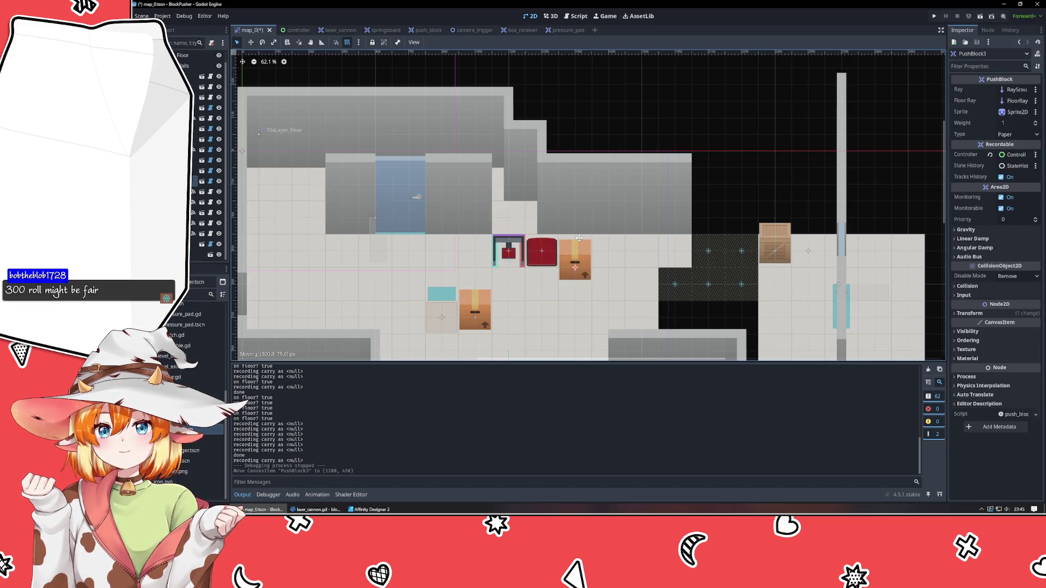
{"action": "left_click", "coordinate": [512, 247]}
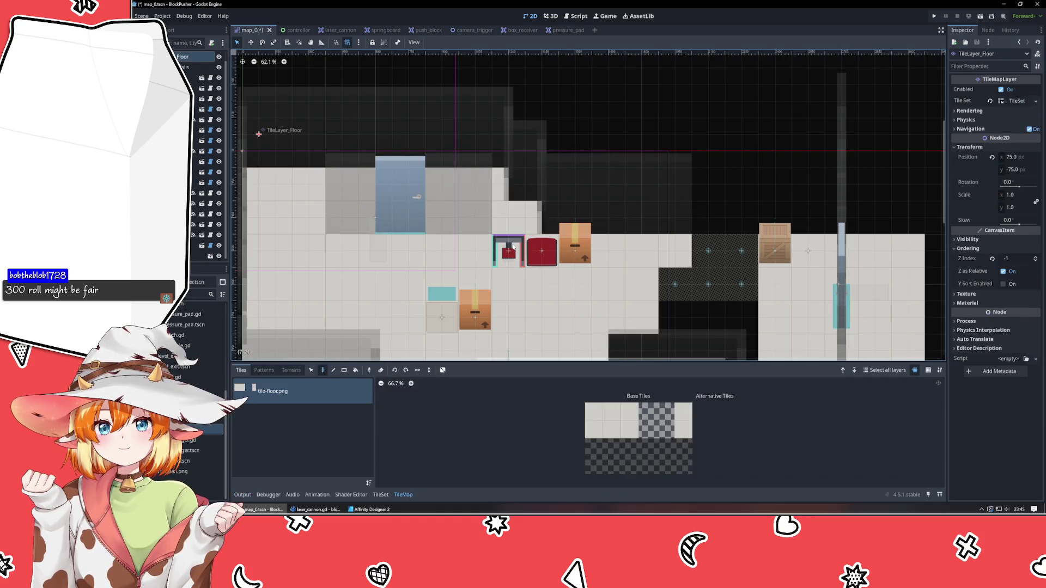
{"action": "left_click", "coordinate": [196, 90]}
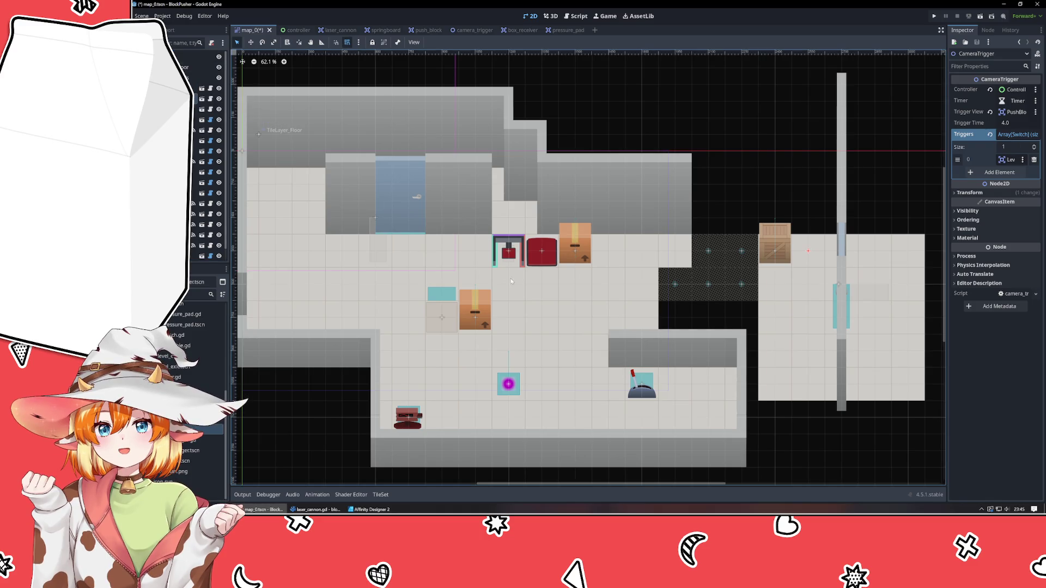
{"action": "left_click", "coordinate": [508, 252]}
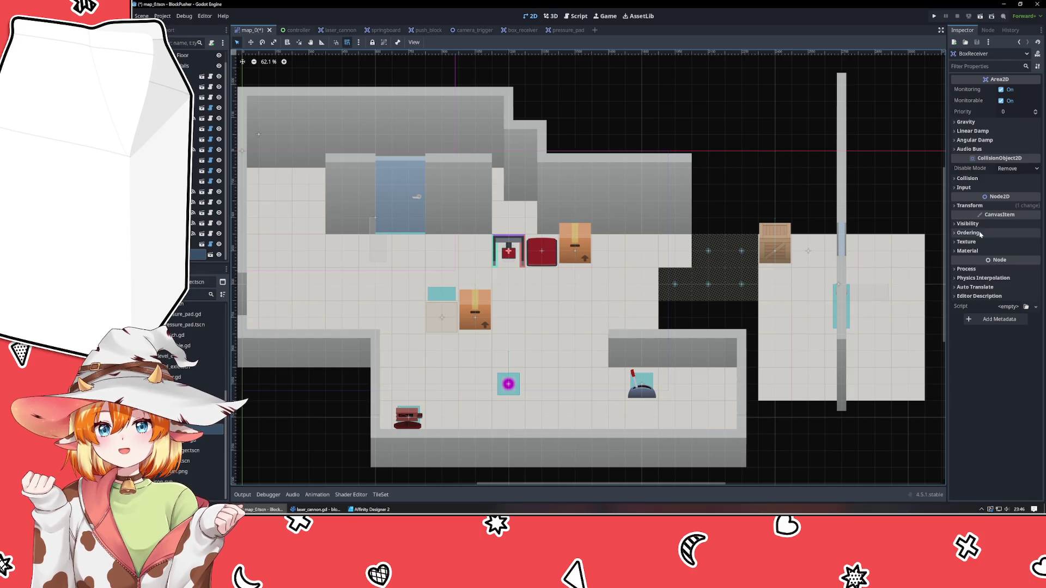
Step: Set the BoxReceiver root's Ordering Z Index to -1 in box_receiver, save, and return to map_0
{"action": "left_click", "coordinate": [566, 30]}
{"action": "left_click", "coordinate": [513, 31]}
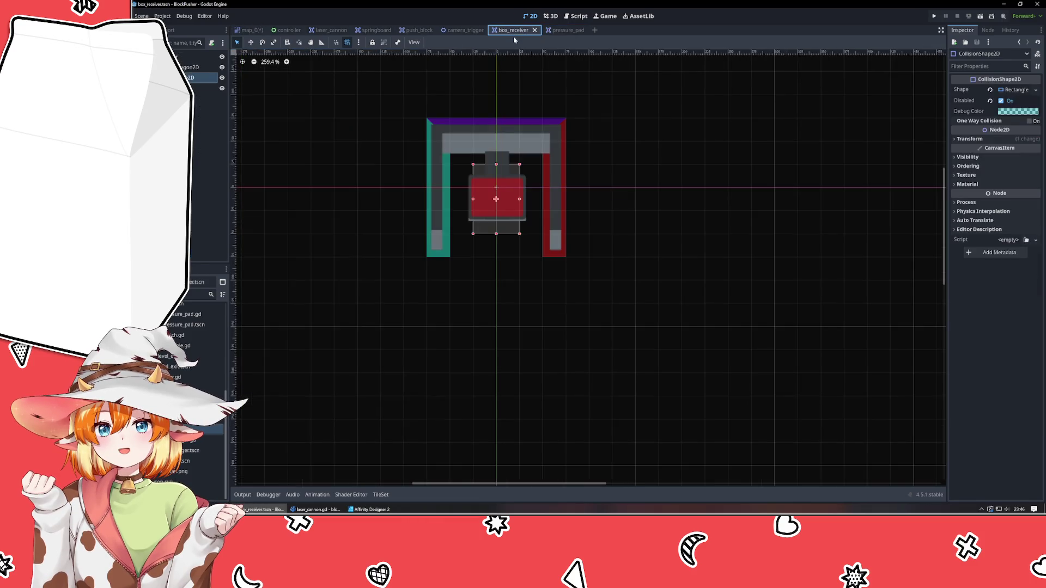
{"action": "left_click", "coordinate": [201, 57]}
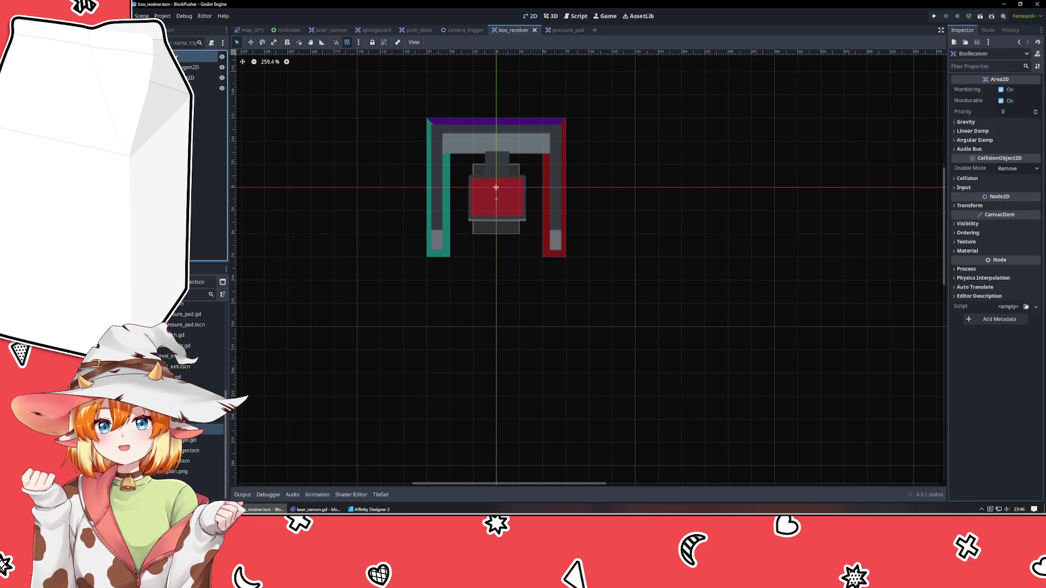
{"action": "left_click", "coordinate": [968, 233]}
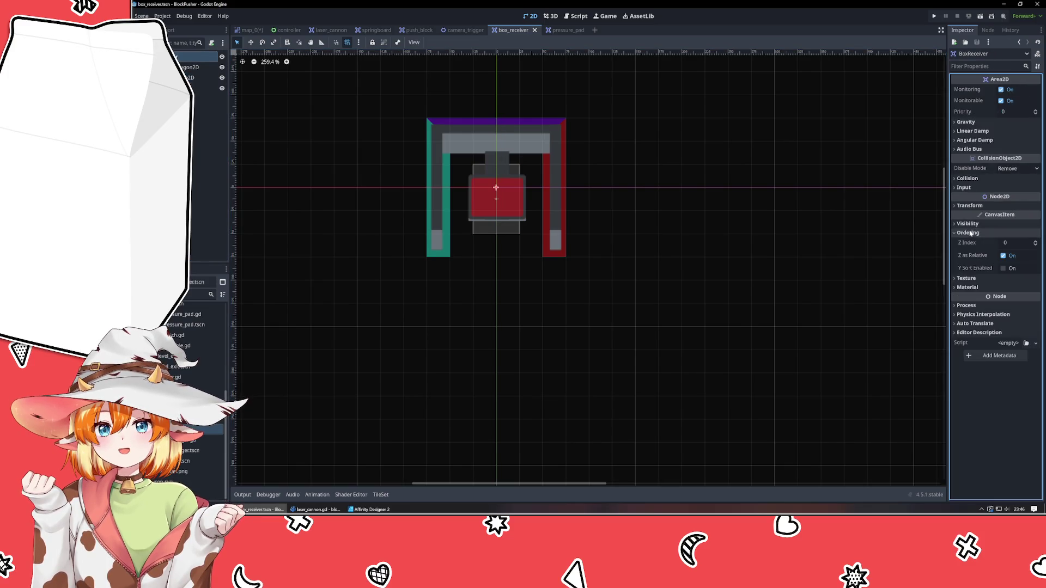
{"action": "left_click", "coordinate": [1035, 246]}
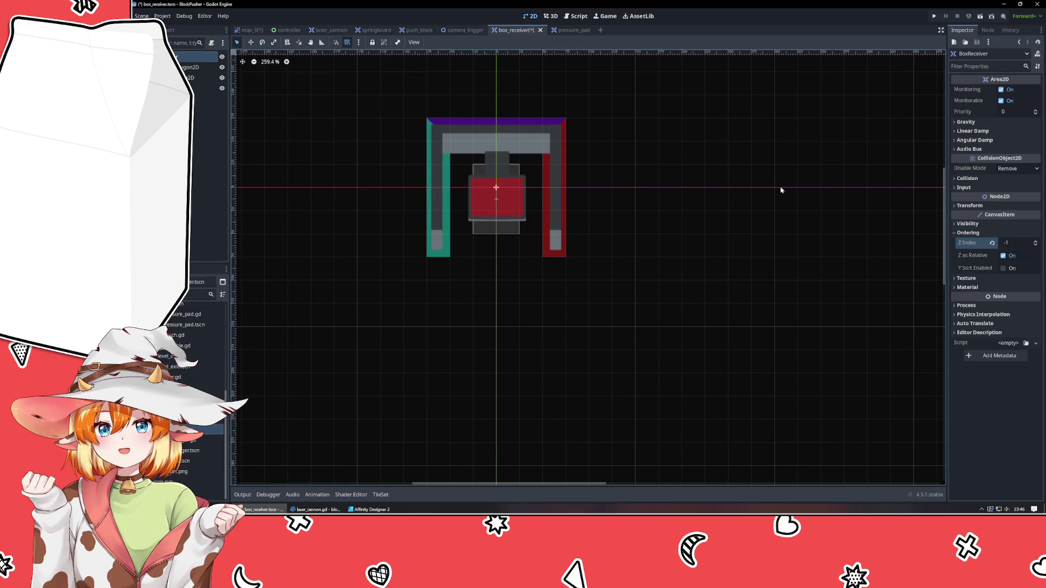
{"action": "key", "text": "ctrl+s"}
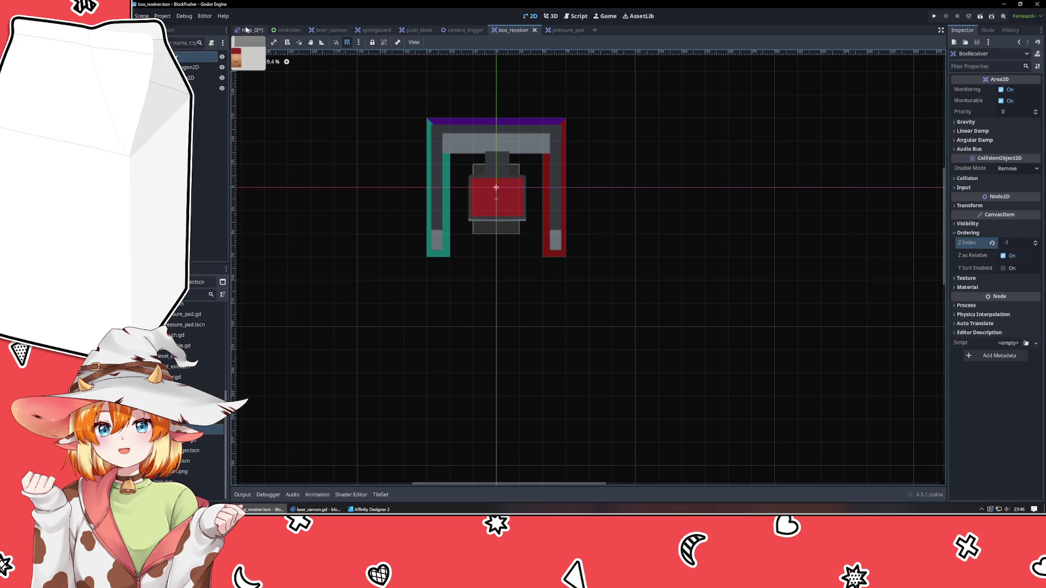
{"action": "left_click", "coordinate": [250, 31]}
Step: Move PushBlock3 (-300, -150) against the red pad and erase three wall tile columns
{"action": "mouse_move", "coordinate": [583, 250]}
{"action": "left_mouse_down"}
{"action": "mouse_move", "coordinate": [516, 252]}
{"action": "mouse_move", "coordinate": [516, 224]}
{"action": "mouse_move", "coordinate": [515, 254]}
{"action": "mouse_move", "coordinate": [482, 254]}
{"action": "mouse_move", "coordinate": [547, 256]}
{"action": "mouse_move", "coordinate": [516, 221]}
{"action": "mouse_move", "coordinate": [512, 267]}
{"action": "mouse_move", "coordinate": [513, 252]}
{"action": "mouse_move", "coordinate": [591, 247]}
{"action": "mouse_move", "coordinate": [569, 246]}
{"action": "mouse_move", "coordinate": [553, 280]}
{"action": "mouse_move", "coordinate": [541, 280]}
{"action": "left_mouse_up"}
{"action": "left_click", "coordinate": [548, 211]}
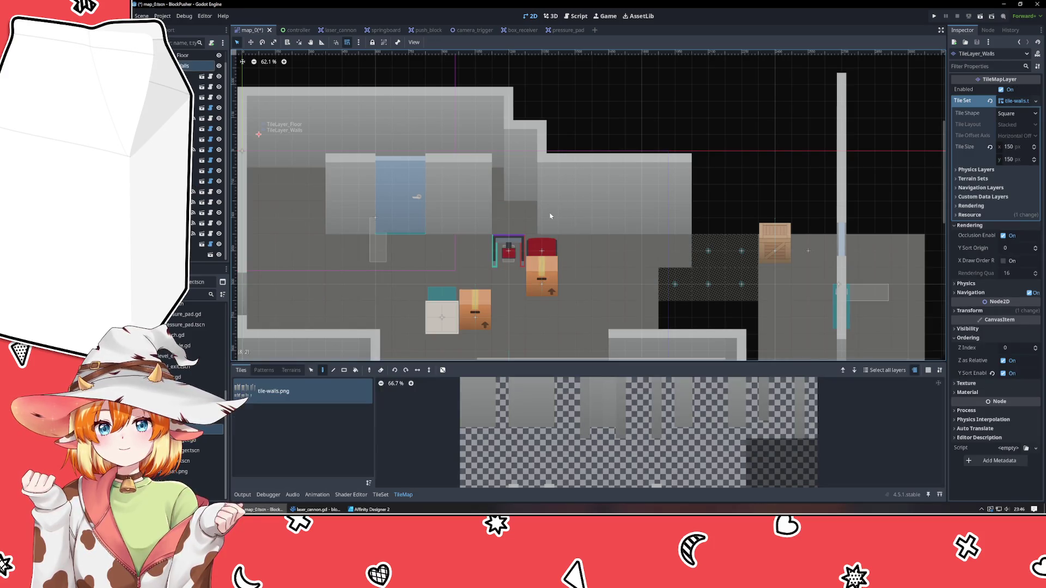
{"action": "right_click", "coordinate": [548, 210]}
{"action": "right_click", "coordinate": [545, 207]}
{"action": "right_click", "coordinate": [571, 226]}
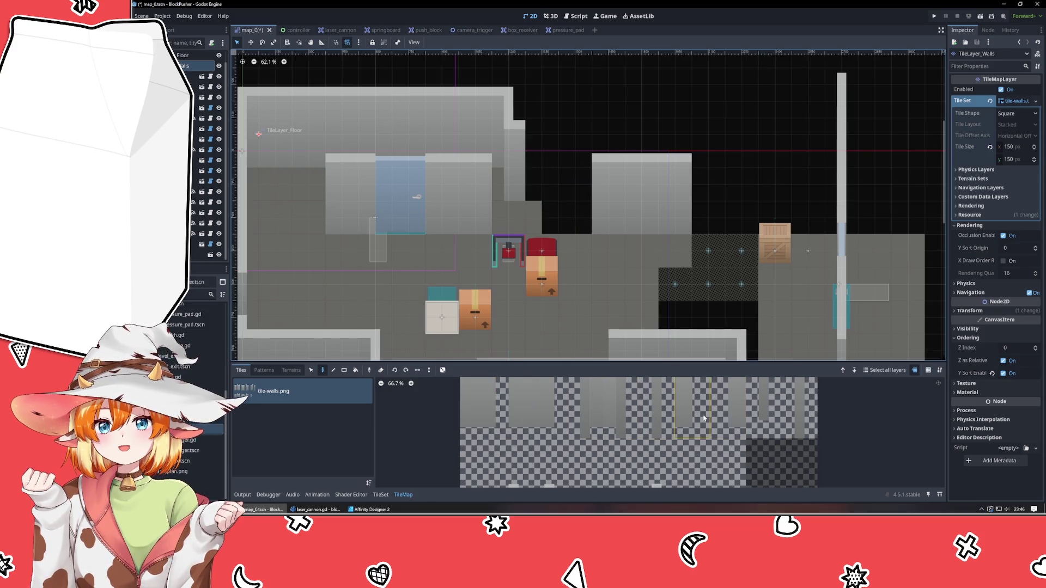
Step: Paint new atlas wall tiles above the central room and into the gap, then select the root
{"action": "scroll", "coordinate": [711, 446], "scroll_direction": "down", "scroll_amount": 2}
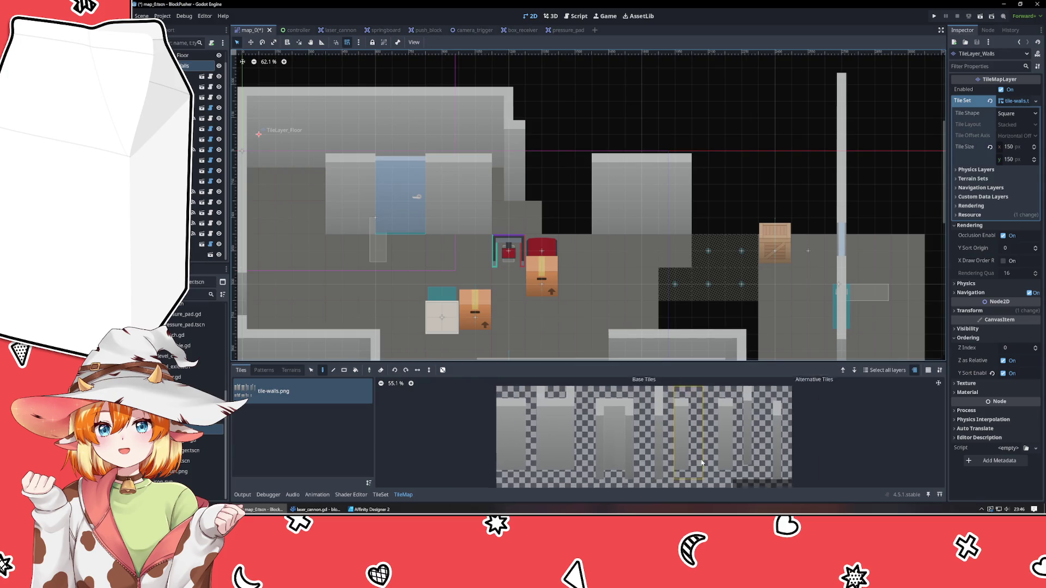
{"action": "left_click", "coordinate": [533, 435]}
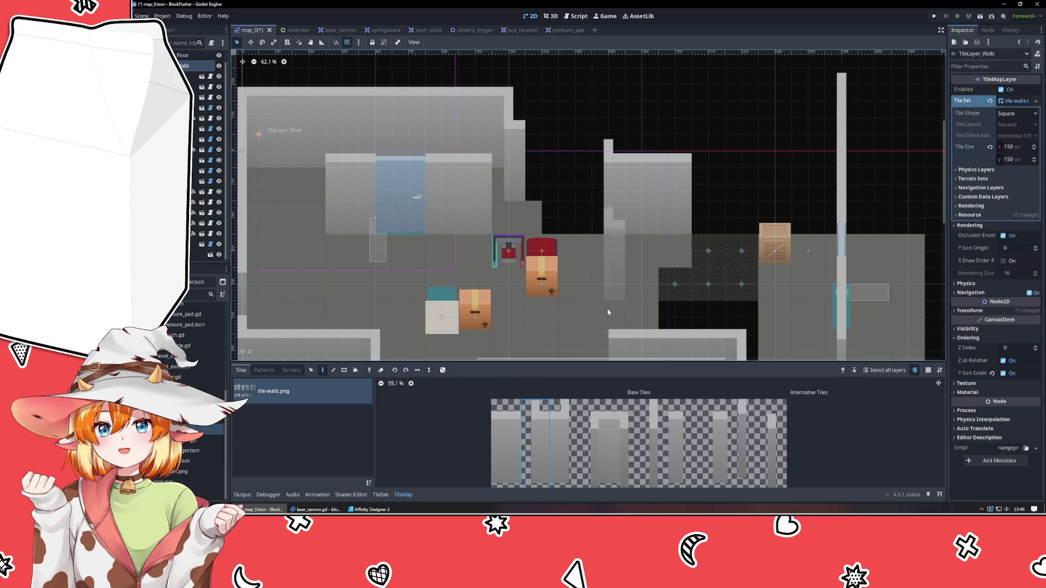
{"action": "left_click", "coordinate": [626, 402]}
{"action": "left_click", "coordinate": [603, 147]}
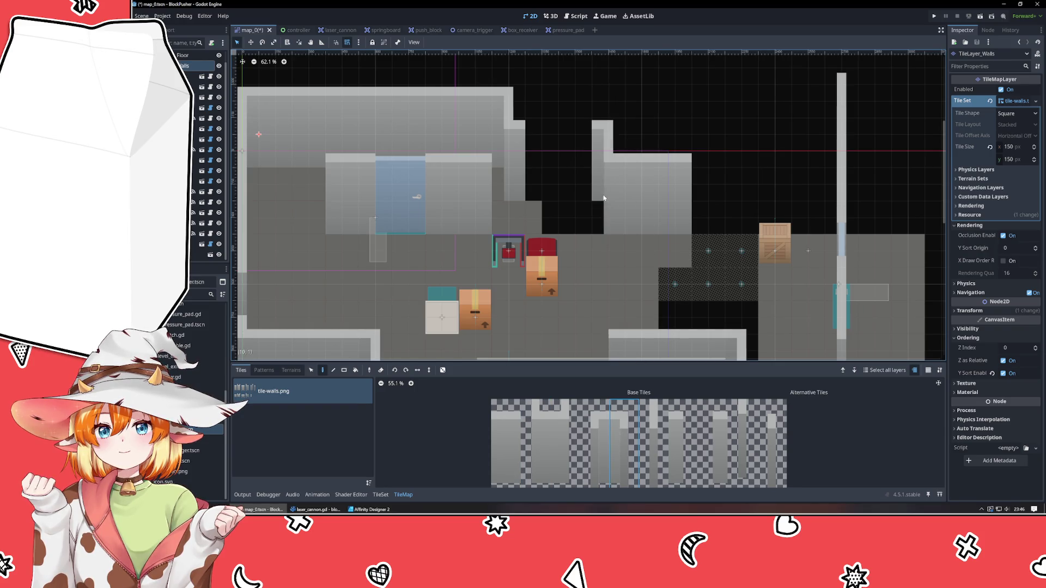
{"action": "left_click", "coordinate": [504, 447]}
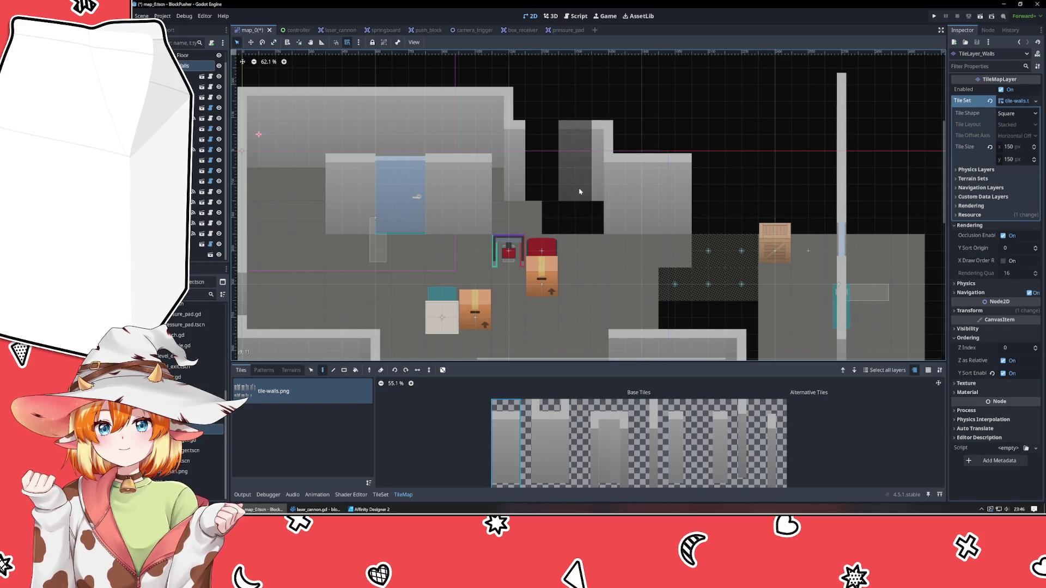
{"action": "left_click", "coordinate": [549, 199]}
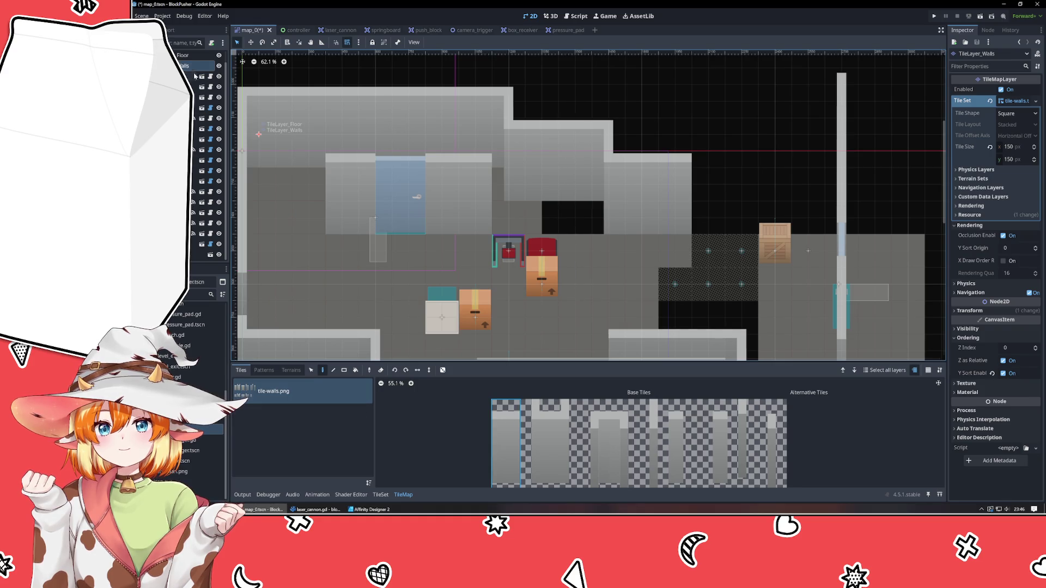
{"action": "left_click", "coordinate": [185, 55]}
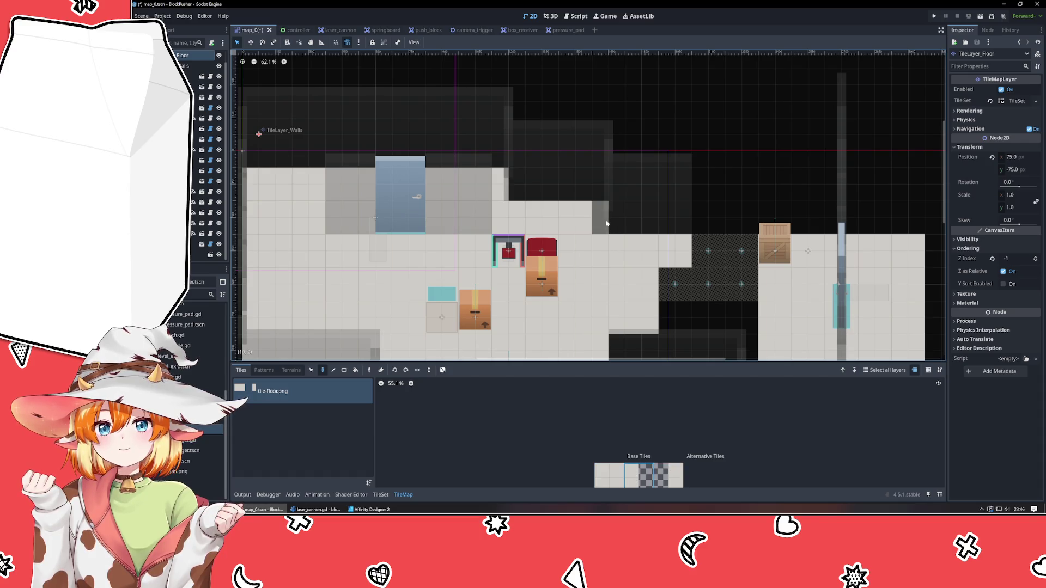
{"action": "scroll", "coordinate": [193, 87], "scroll_direction": "up", "scroll_amount": 1}
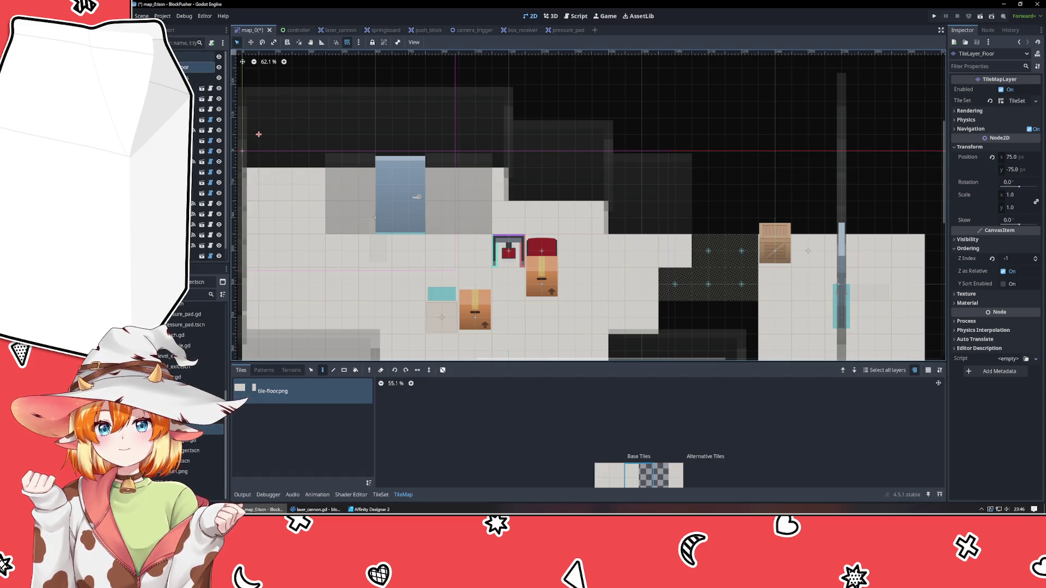
{"action": "left_click", "coordinate": [196, 57]}
Step: Save the level, run the game, walk onto the red pad and rewind with Z
{"action": "key", "text": "ctrl+s"}
{"action": "left_click", "coordinate": [934, 16]}
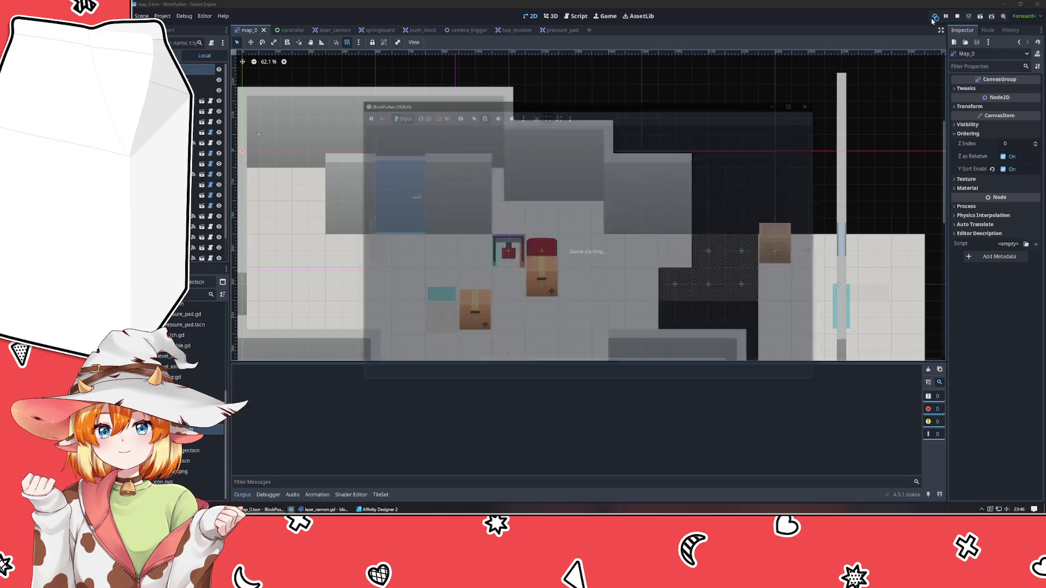
{"action": "key", "text": "Up"}
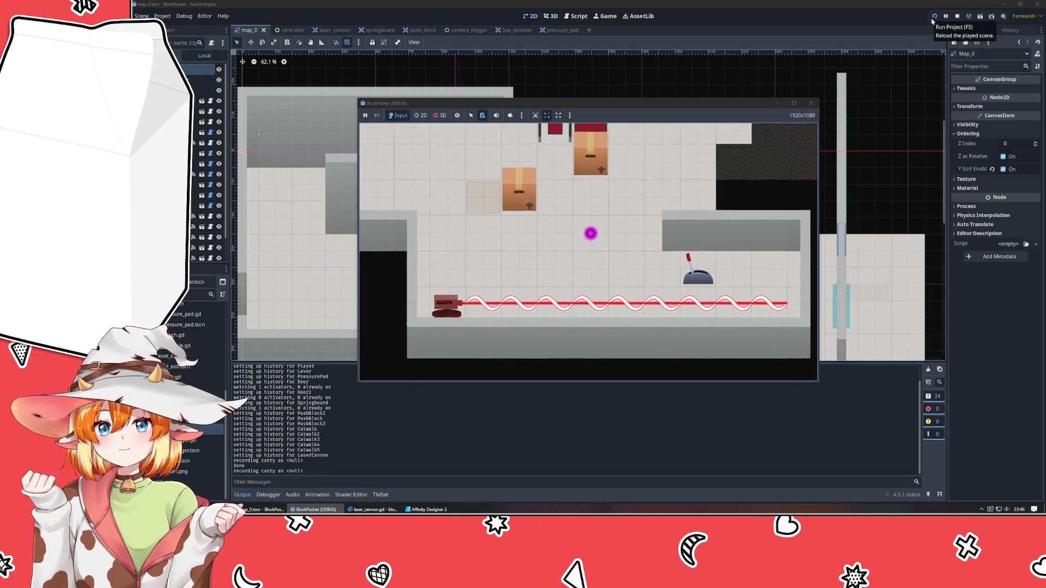
{"action": "key", "text": "Left"}
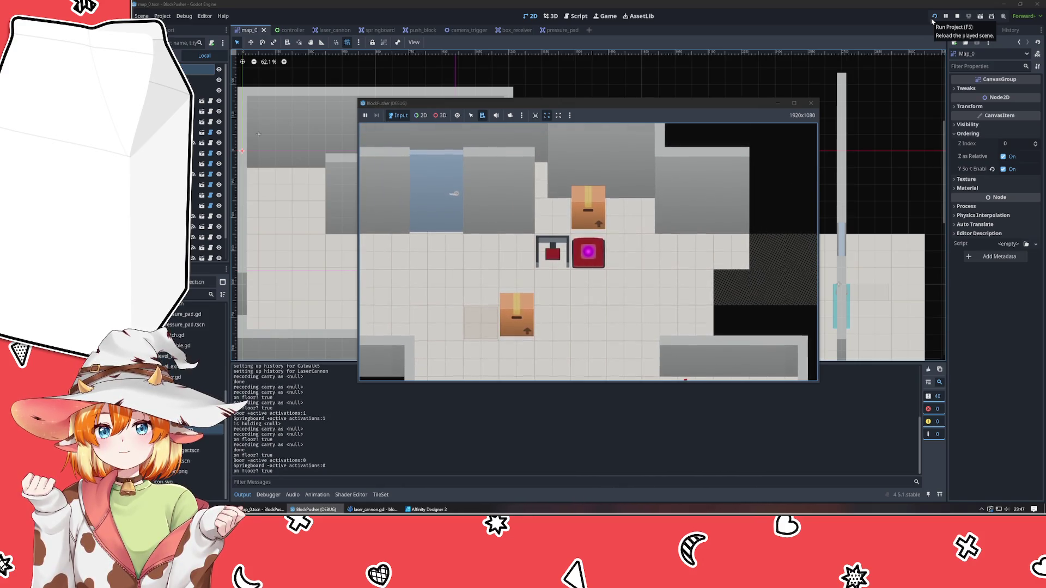
{"action": "key", "text": "z"}
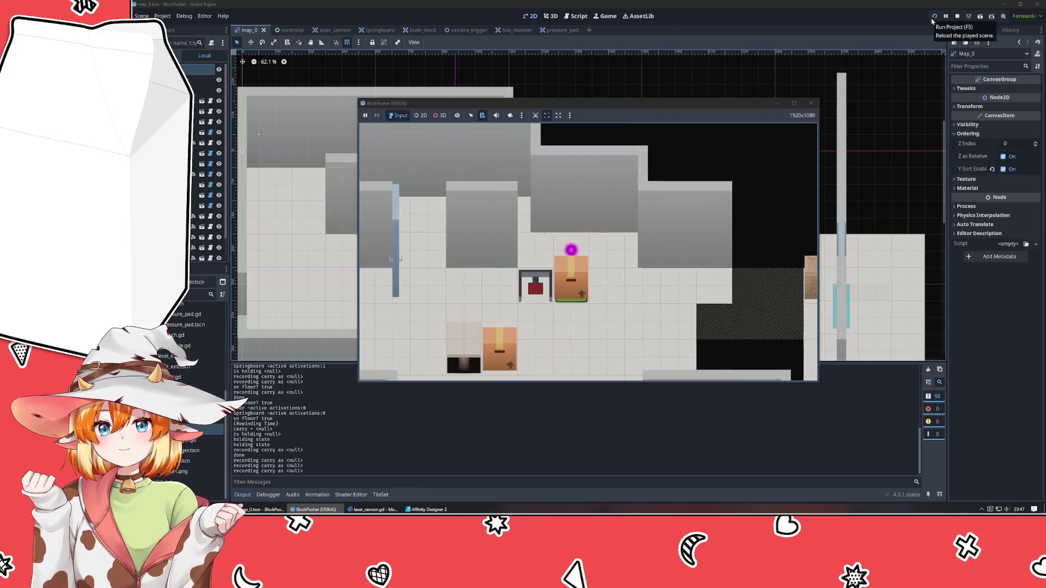
Step: Push the crate beside the red pad, circle around onto it, and rewind again
{"action": "key", "text": "Left"}
{"action": "key", "text": "Right"}
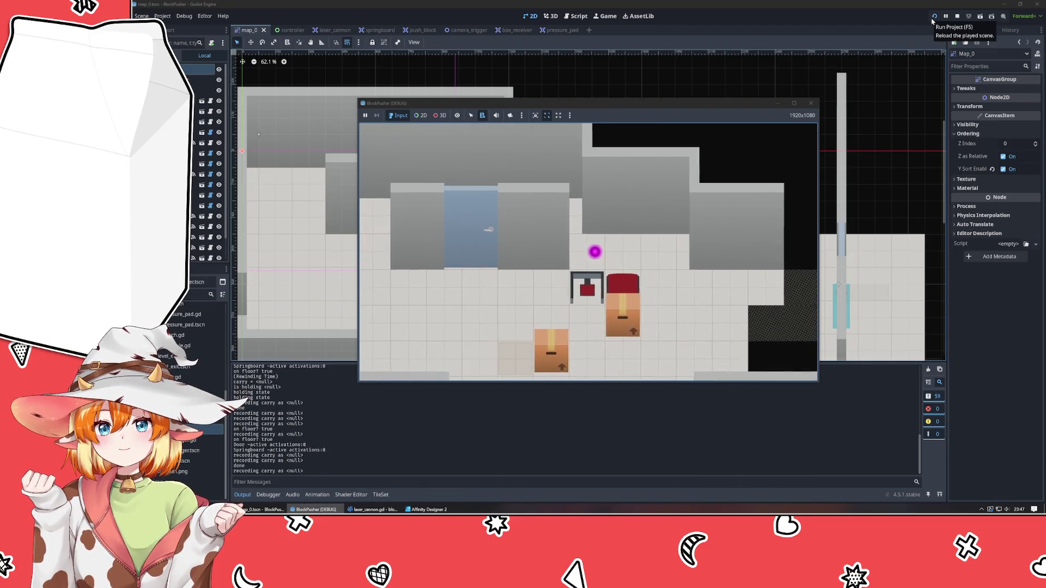
{"action": "key", "text": "Down"}
{"action": "key", "text": "Left"}
{"action": "key", "text": "Left"}
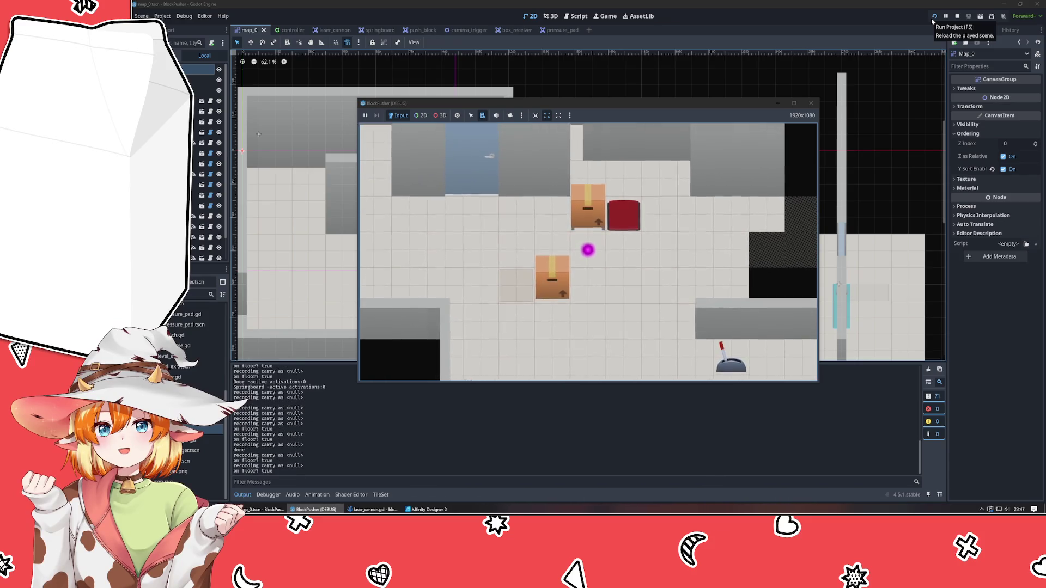
{"action": "key", "text": "Right"}
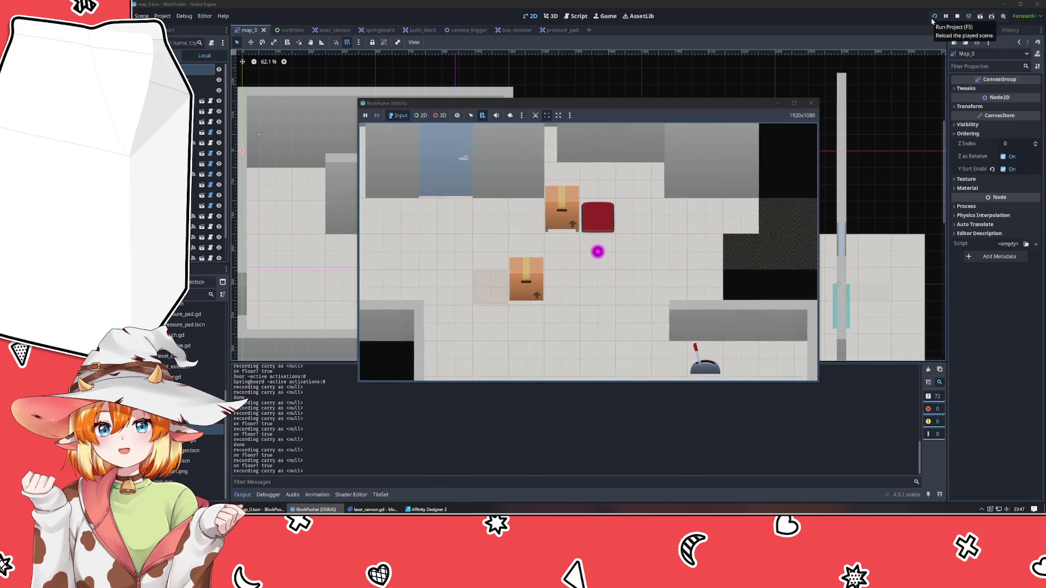
{"action": "key", "text": "Right"}
{"action": "key", "text": "Up"}
{"action": "key", "text": "Up"}
{"action": "key", "text": "Left"}
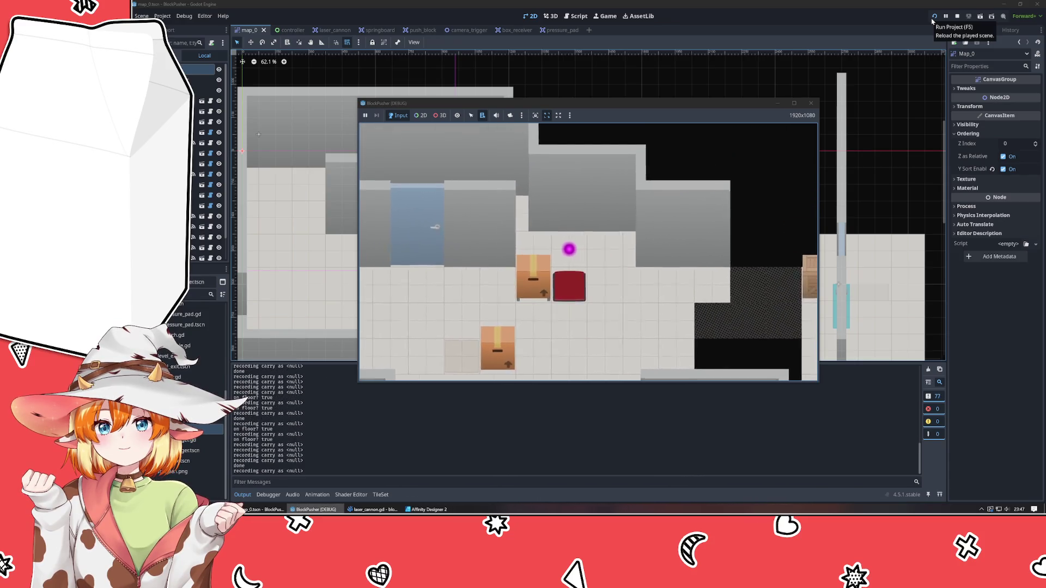
{"action": "key", "text": "Left"}
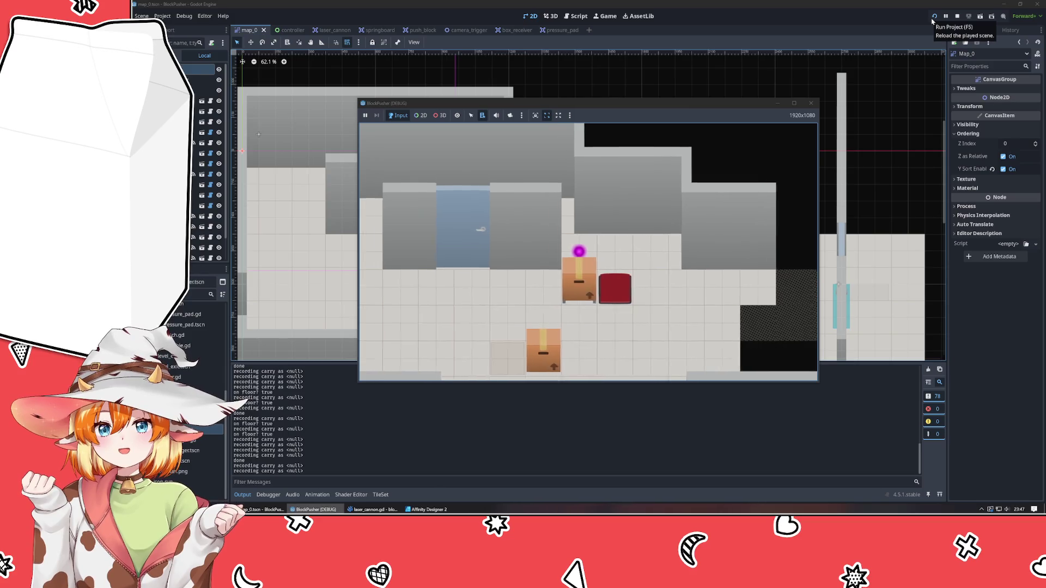
{"action": "key", "text": "Right"}
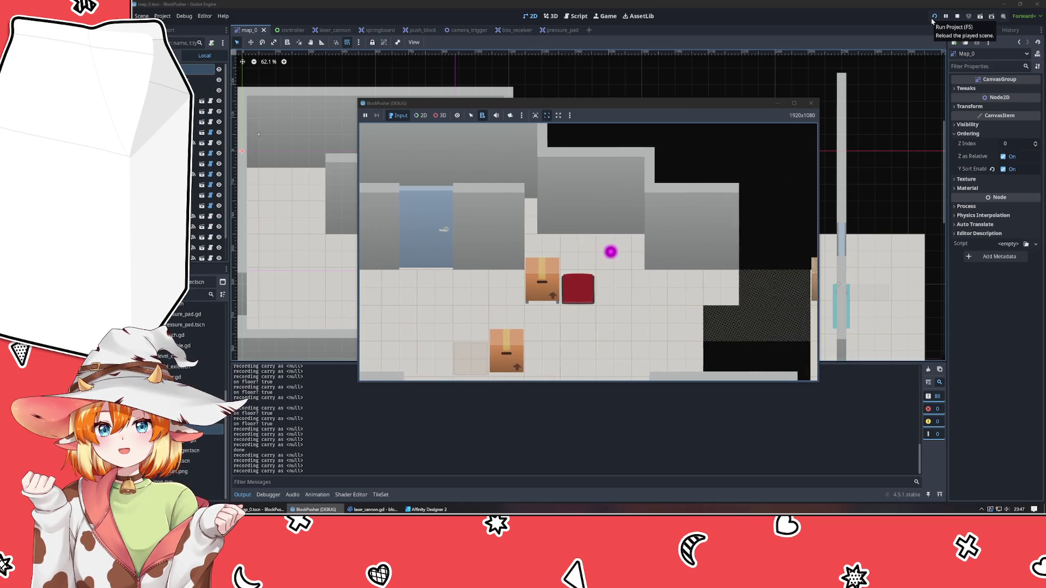
{"action": "key", "text": "z"}
{"action": "key", "text": "z"}
{"action": "key", "text": "z"}
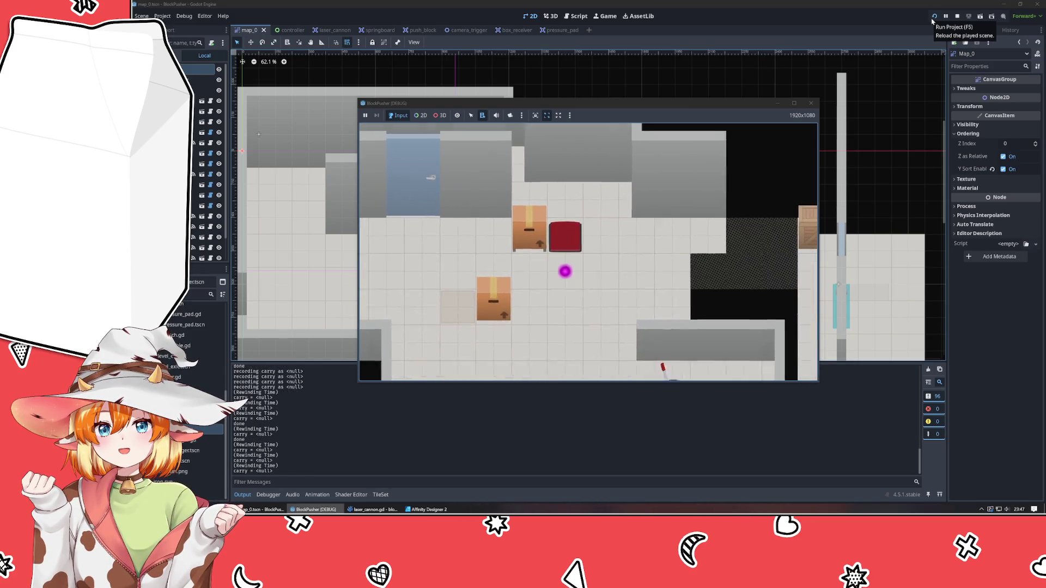
{"action": "key", "text": "z"}
{"action": "key", "text": "z"}
{"action": "key", "text": "z"}
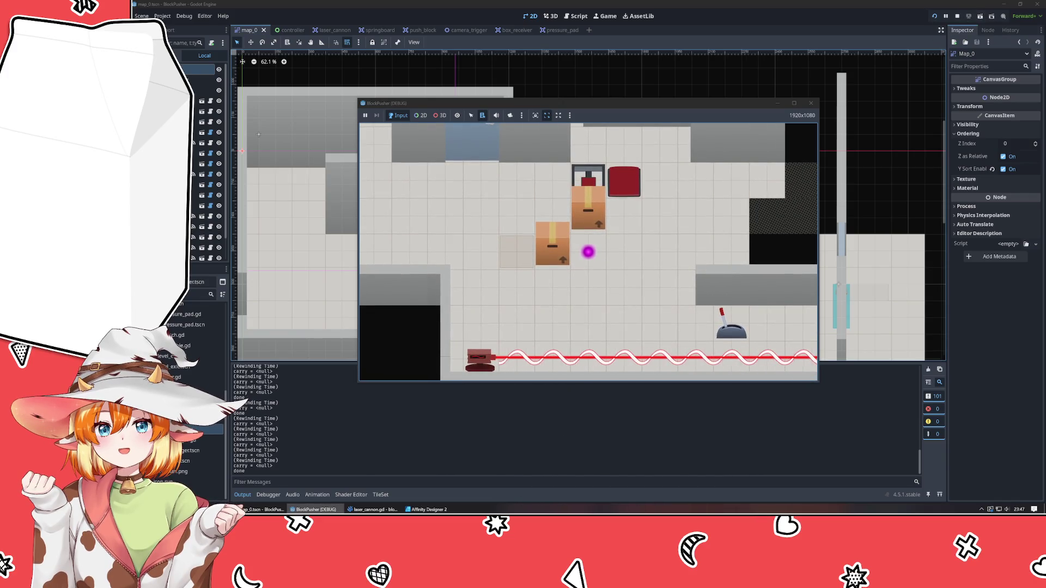
Step: Lower the red receiver's neck and pad and stretch its neck up to the top bar
{"action": "left_click", "coordinate": [441, 508]}
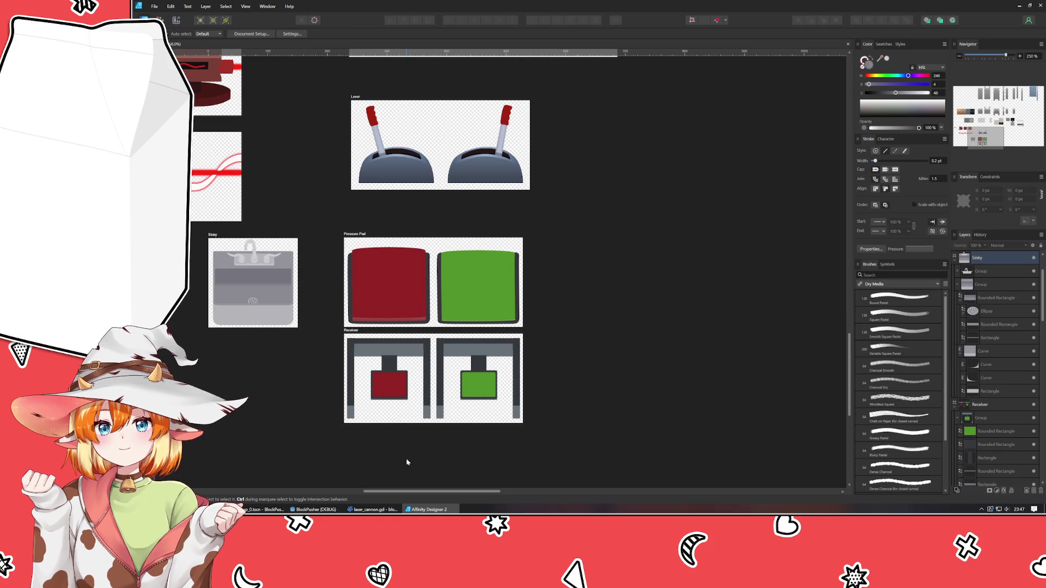
{"action": "scroll", "coordinate": [373, 412], "scroll_direction": "up", "scroll_amount": 5}
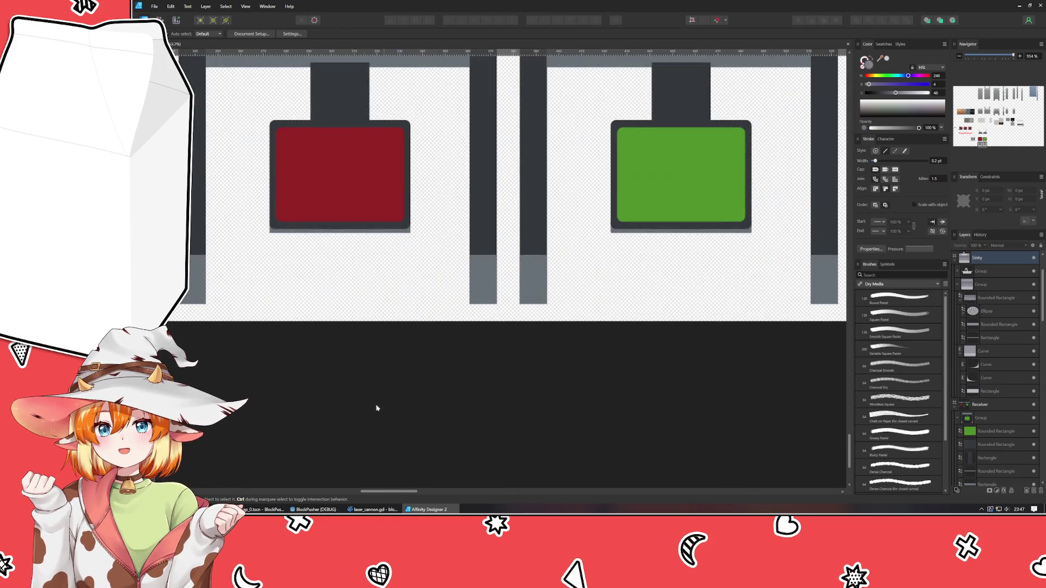
{"action": "left_click", "coordinate": [435, 335]}
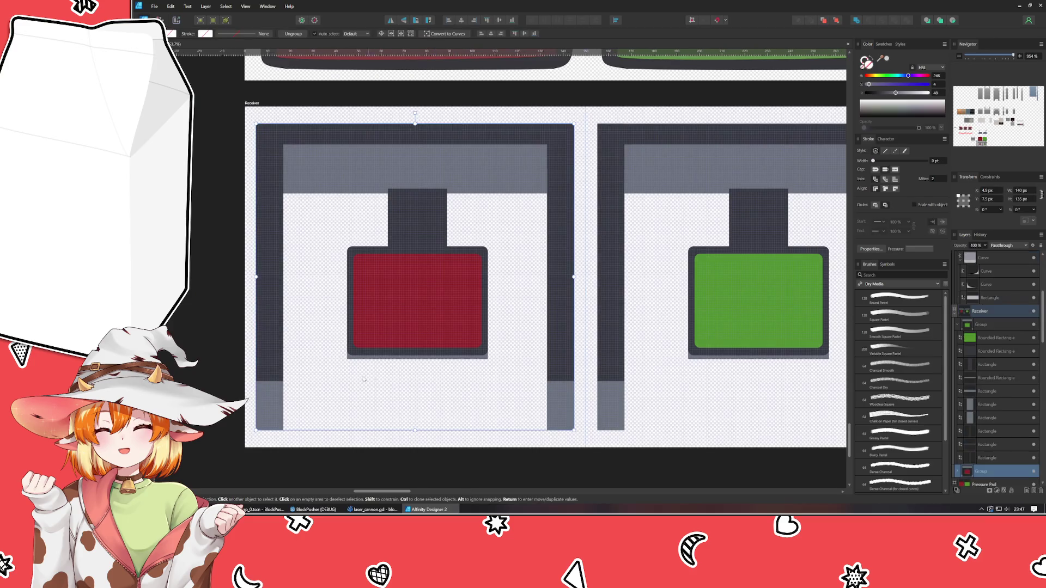
{"action": "left_click", "coordinate": [365, 338]}
{"action": "mouse_move", "coordinate": [327, 373]}
{"action": "left_mouse_down"}
{"action": "mouse_move", "coordinate": [517, 223]}
{"action": "mouse_move", "coordinate": [524, 182]}
{"action": "mouse_move", "coordinate": [515, 186]}
{"action": "left_mouse_up"}
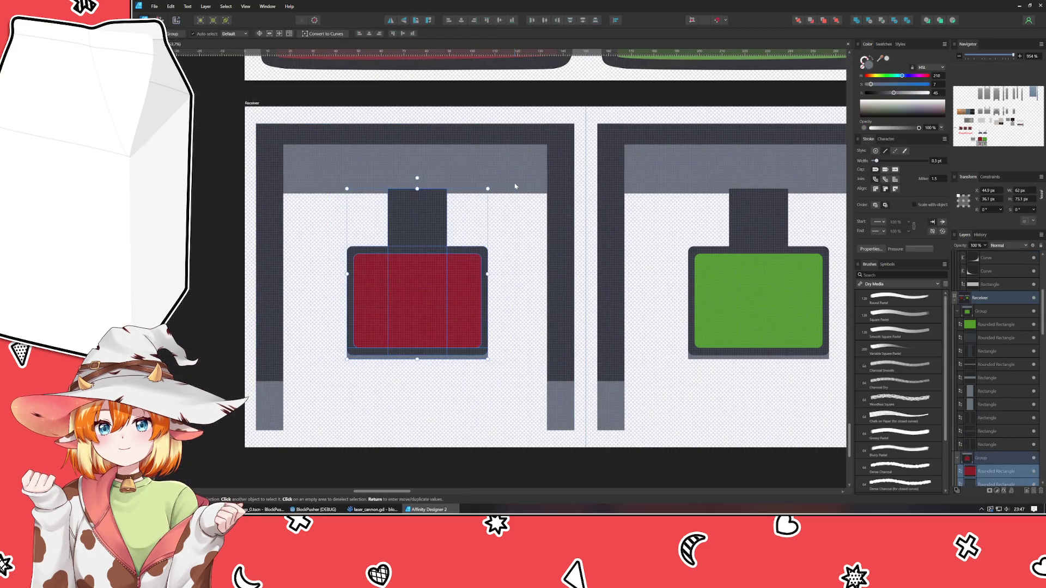
{"action": "key", "text": "shift+Down"}
{"action": "key", "text": "shift+Down"}
{"action": "key", "text": "shift+Down"}
{"action": "key", "text": "shift+Down"}
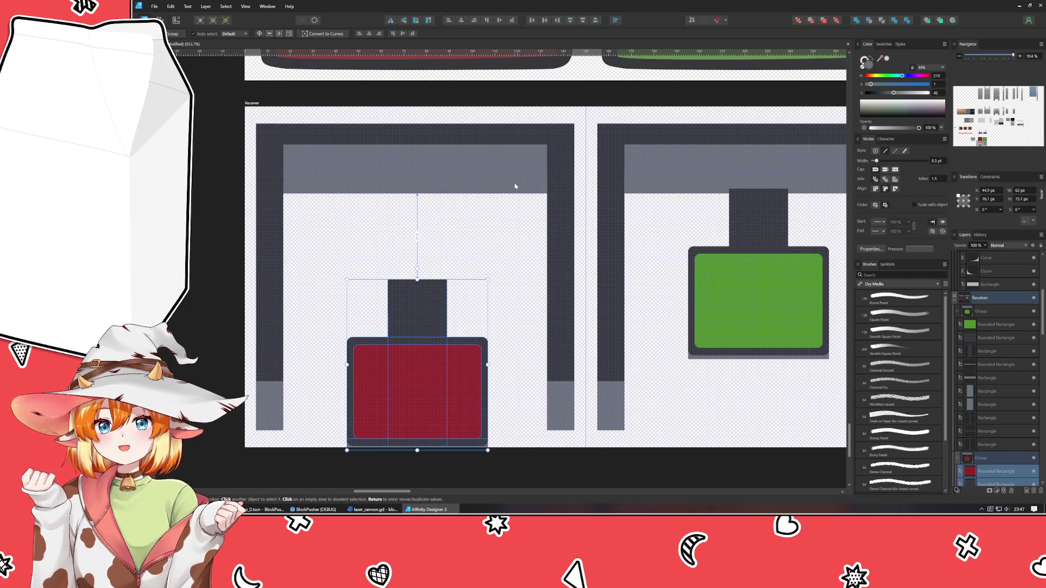
{"action": "key", "text": "shift+Up"}
{"action": "key", "text": "Down"}
{"action": "key", "text": "Down"}
{"action": "key", "text": "Down"}
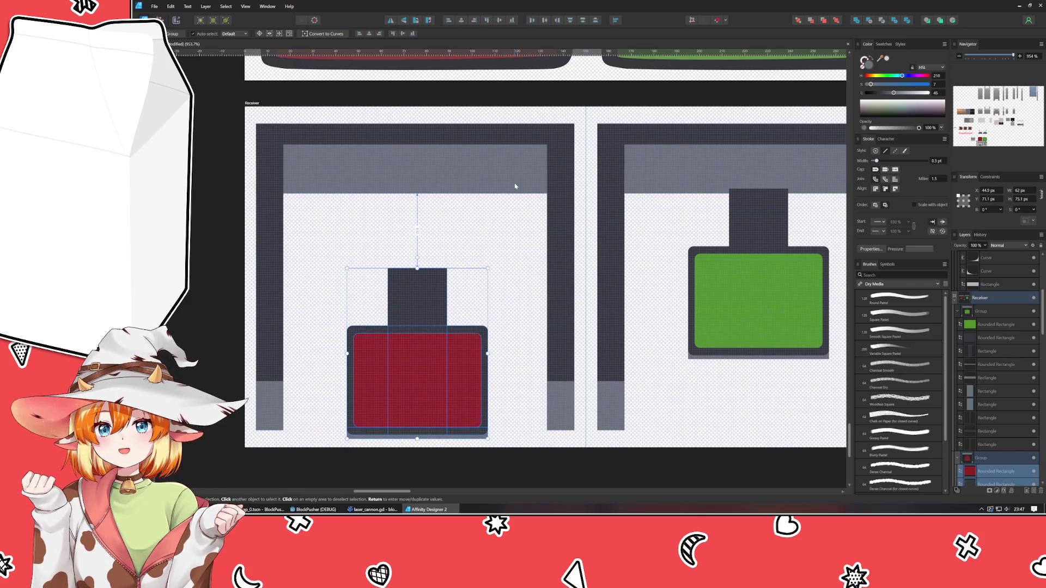
{"action": "left_click", "coordinate": [403, 283]}
{"action": "left_click_drag", "start_coordinate": [398, 268], "coordinate": [398, 184]}
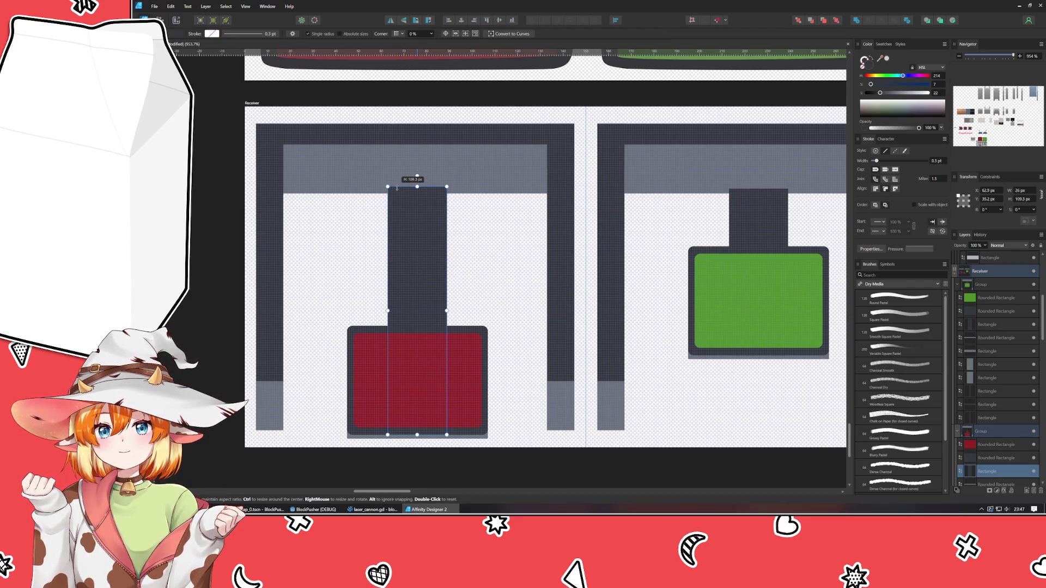
Step: Lower the green receiver's neck and pad and stretch its neck up to the top bar
{"action": "left_click_drag", "start_coordinate": [516, 251], "coordinate": [296, 227]}
{"action": "left_click", "coordinate": [539, 290]}
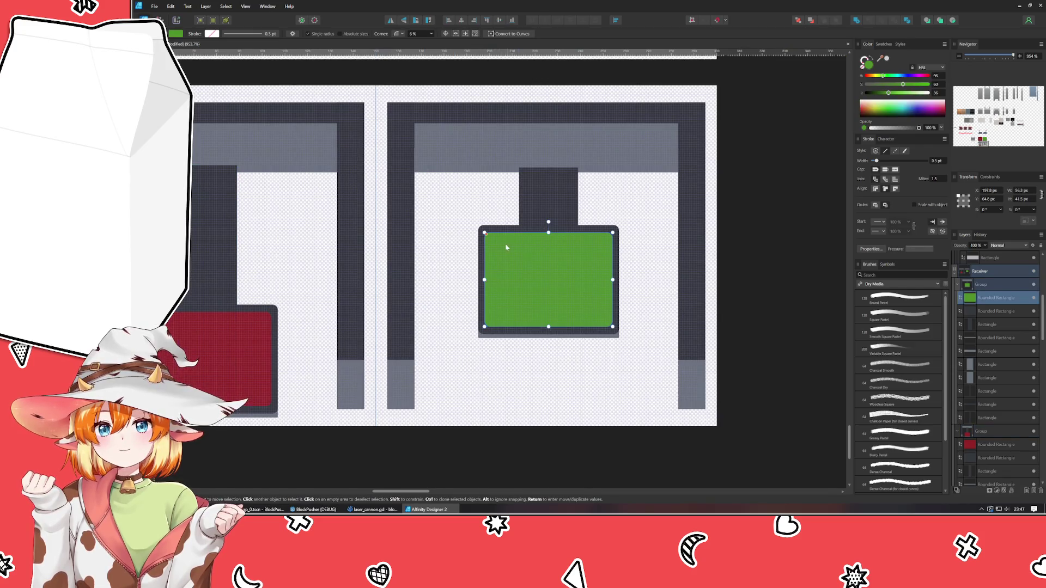
{"action": "left_click_drag", "start_coordinate": [452, 366], "coordinate": [668, 149]}
{"action": "key", "text": "Down"}
{"action": "key", "text": "Down"}
{"action": "key", "text": "Down"}
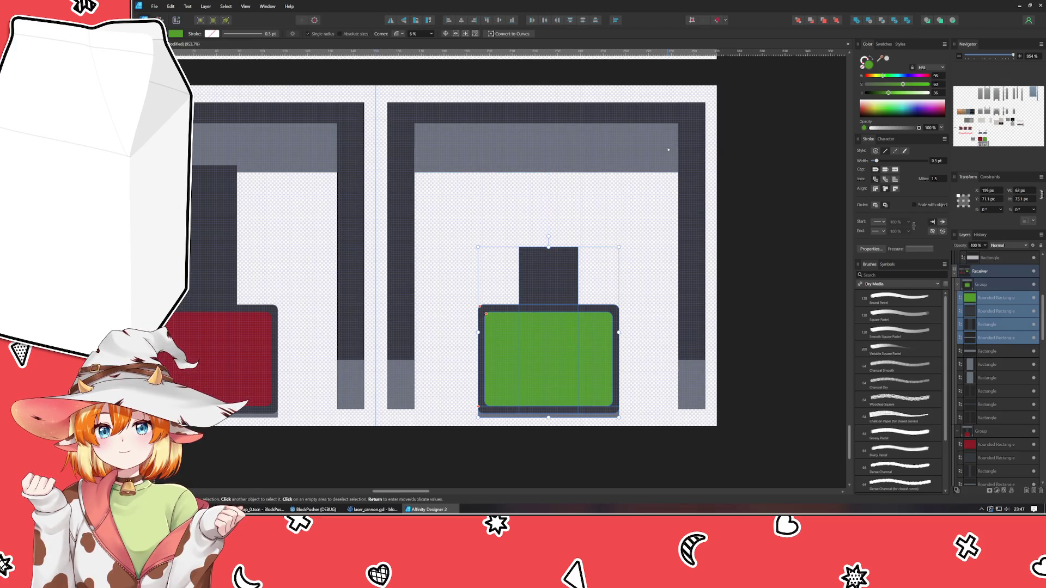
{"action": "left_click", "coordinate": [549, 279]}
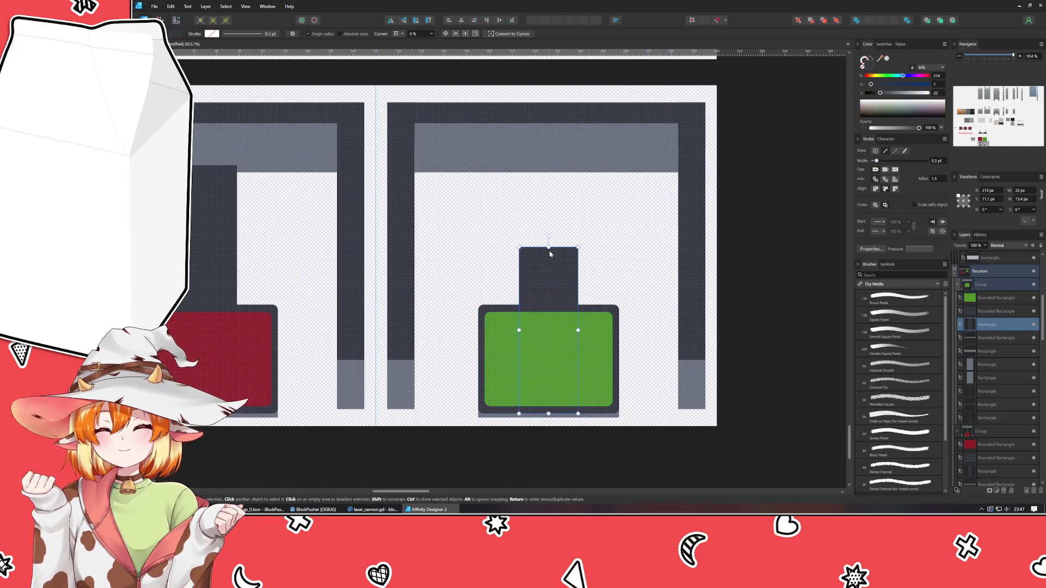
{"action": "left_click_drag", "start_coordinate": [548, 247], "coordinate": [543, 168]}
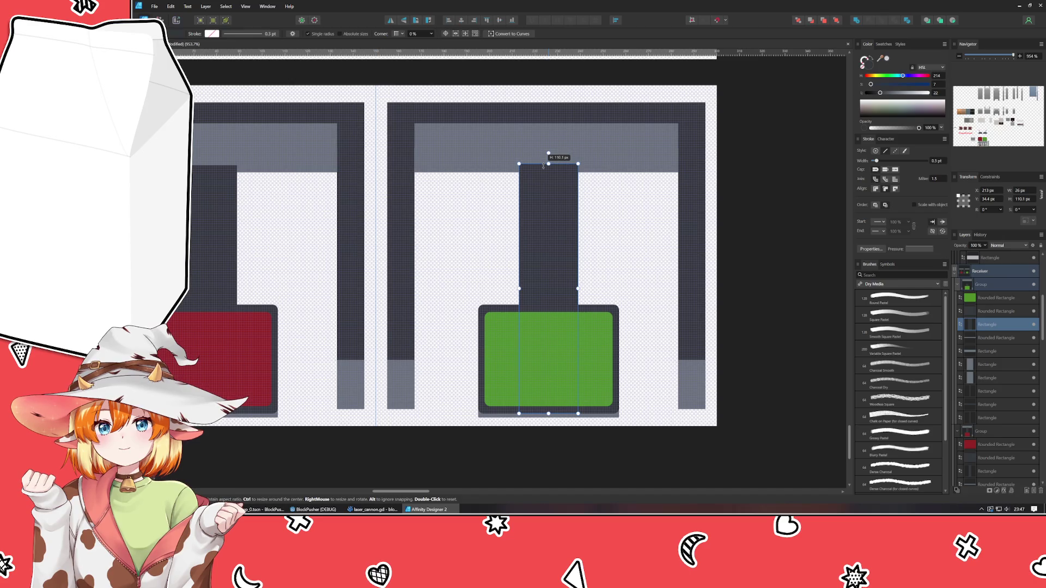
Step: Match the red neck's height to the green one and check alignment with a horizontal guide
{"action": "left_click", "coordinate": [219, 224]}
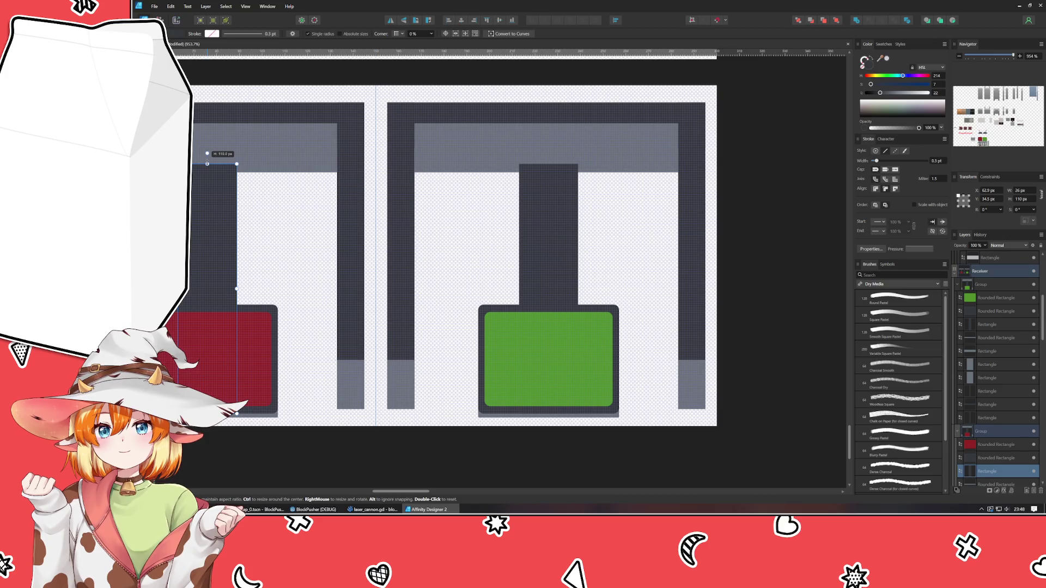
{"action": "left_click_drag", "start_coordinate": [207, 164], "coordinate": [207, 164]}
{"action": "mouse_move", "coordinate": [276, 52]}
{"action": "left_mouse_down"}
{"action": "mouse_move", "coordinate": [276, 446]}
{"action": "mouse_move", "coordinate": [270, 413]}
{"action": "mouse_move", "coordinate": [259, 417]}
{"action": "left_mouse_up"}
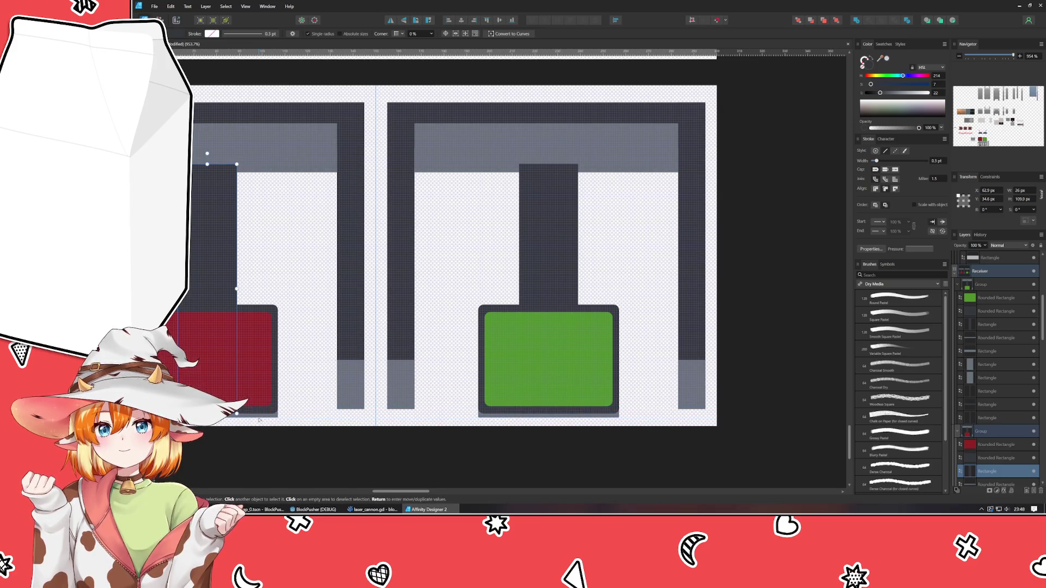
{"action": "scroll", "coordinate": [357, 421], "scroll_direction": "down", "scroll_amount": 5}
{"action": "scroll", "coordinate": [368, 417], "scroll_direction": "left", "scroll_amount": 3}
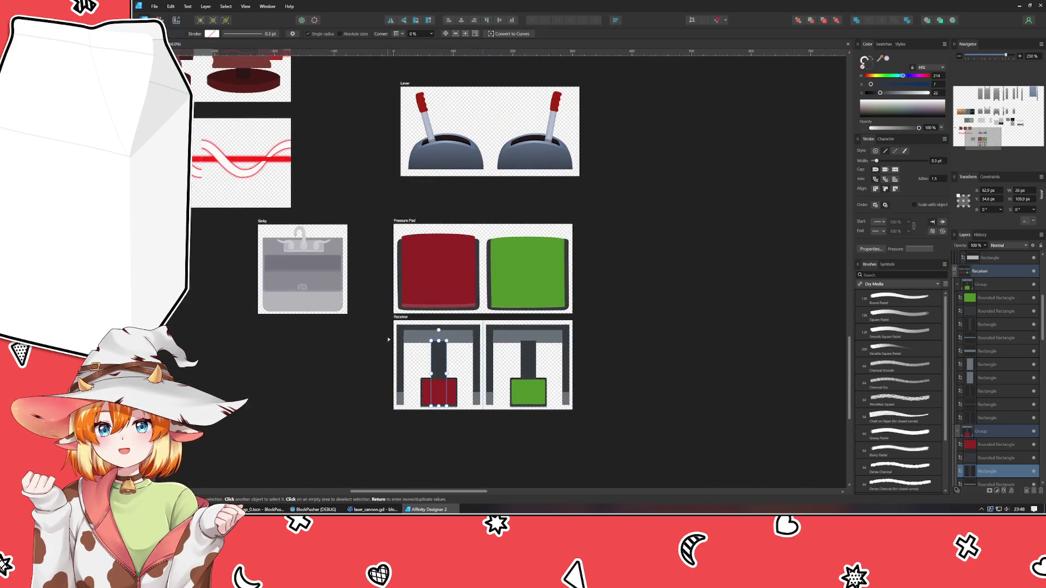
Step: Export the Receiver artboard, replacing the existing box-receiver.png
{"action": "left_click", "coordinate": [401, 316]}
{"action": "left_click", "coordinate": [155, 7]}
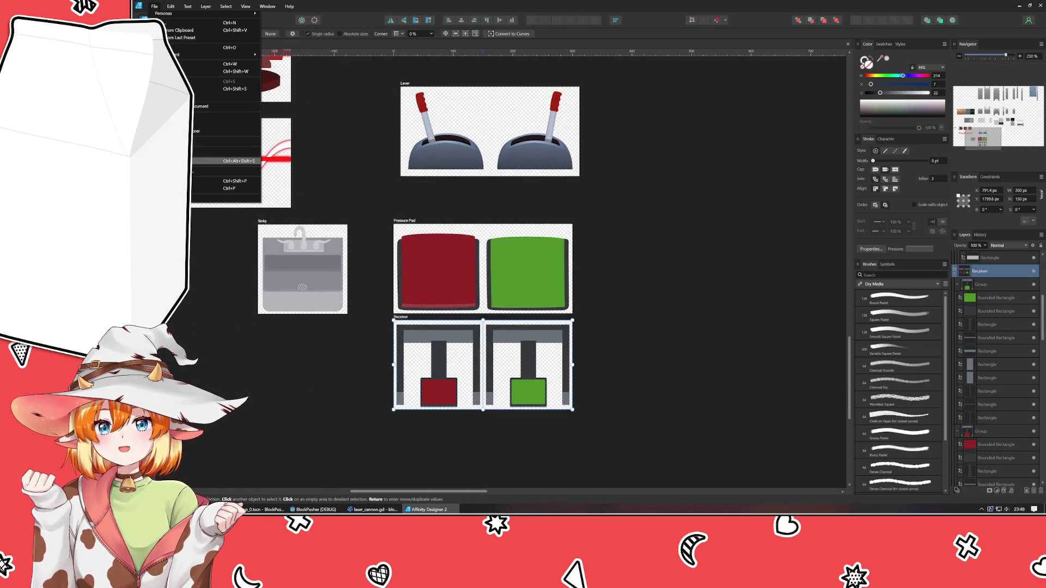
{"action": "left_click", "coordinate": [315, 509]}
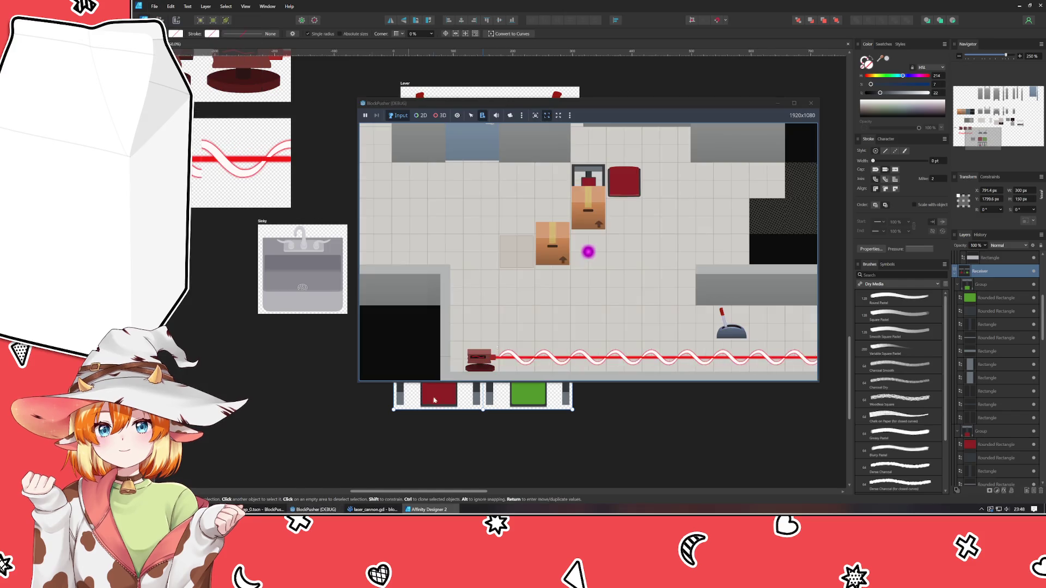
{"action": "left_click", "coordinate": [810, 106]}
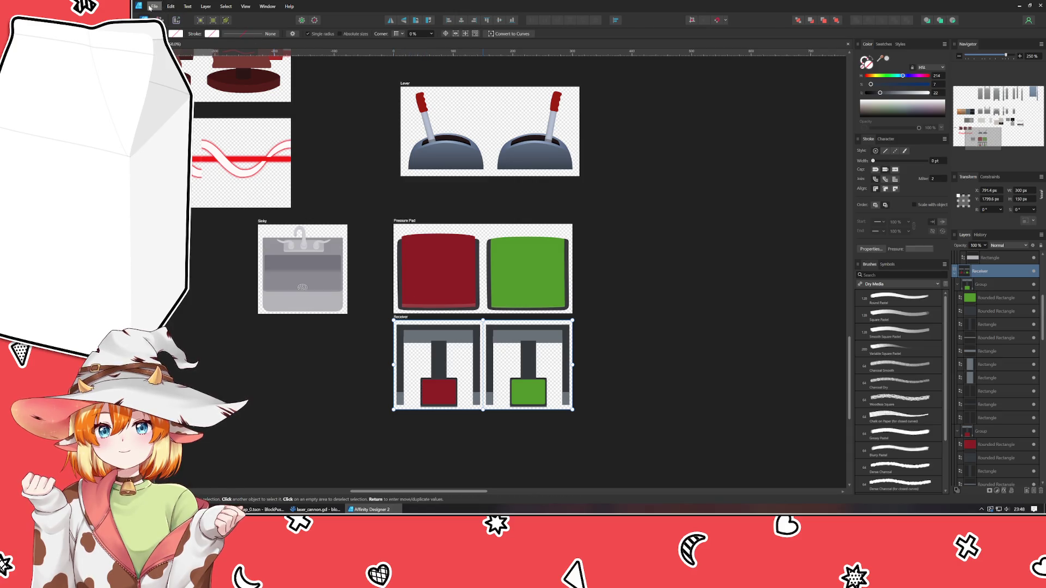
{"action": "left_click", "coordinate": [150, 7]}
{"action": "left_click", "coordinate": [260, 198]}
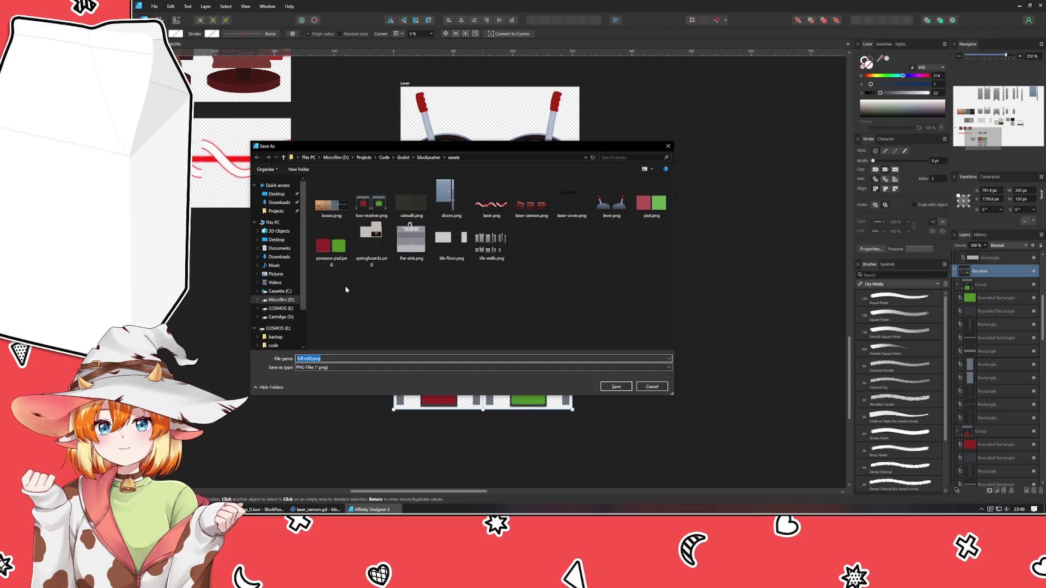
{"action": "double_click", "coordinate": [371, 204]}
{"action": "left_click", "coordinate": [613, 284]}
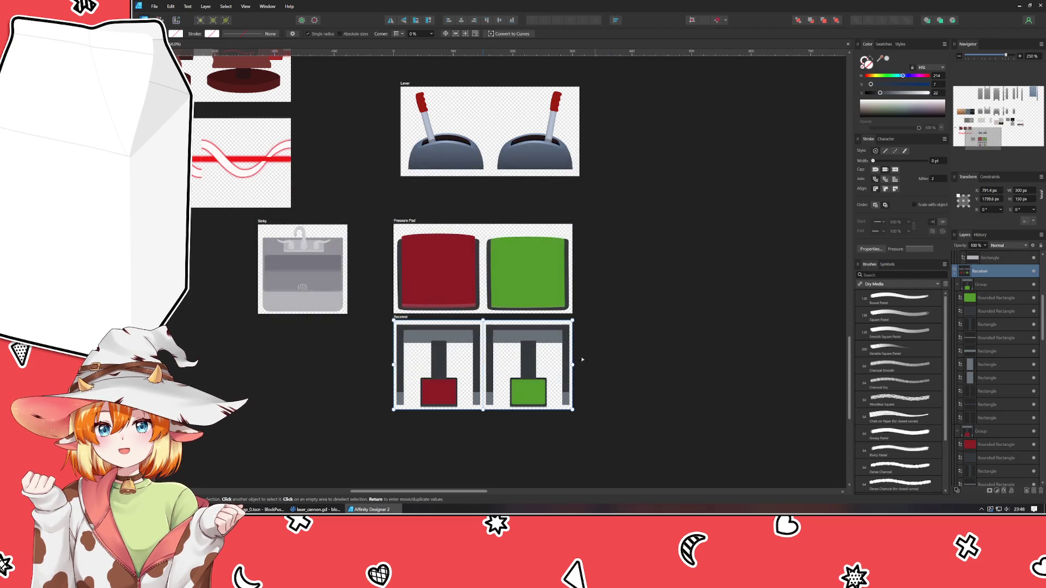
Step: Nudge PushBlock3 under the receiver, run the game, and push a box up toward the red pad
{"action": "left_click", "coordinate": [305, 479]}
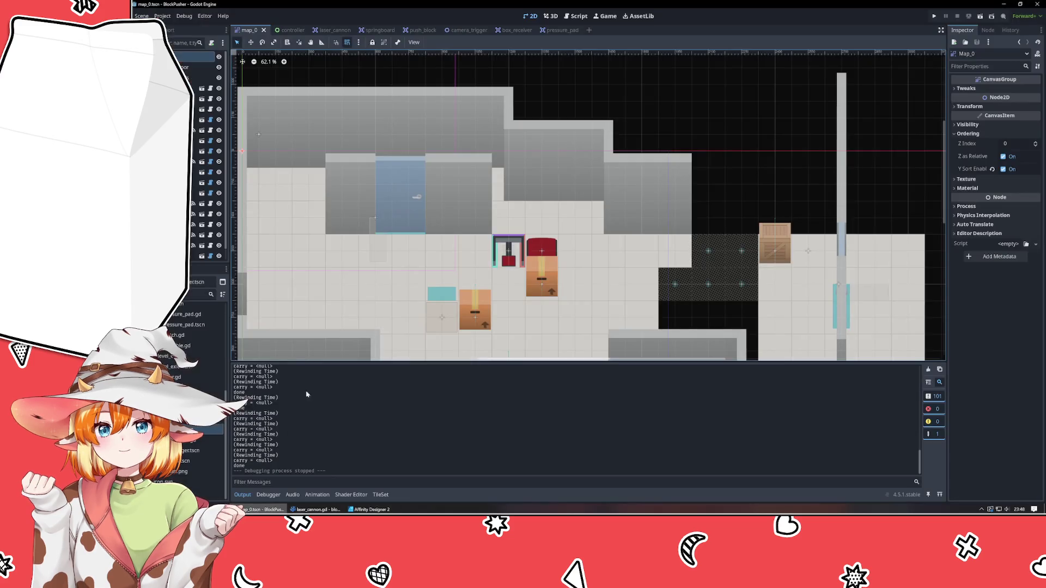
{"action": "mouse_move", "coordinate": [557, 268]}
{"action": "left_mouse_down"}
{"action": "mouse_move", "coordinate": [516, 241]}
{"action": "mouse_move", "coordinate": [528, 275]}
{"action": "mouse_move", "coordinate": [561, 274]}
{"action": "left_mouse_up"}
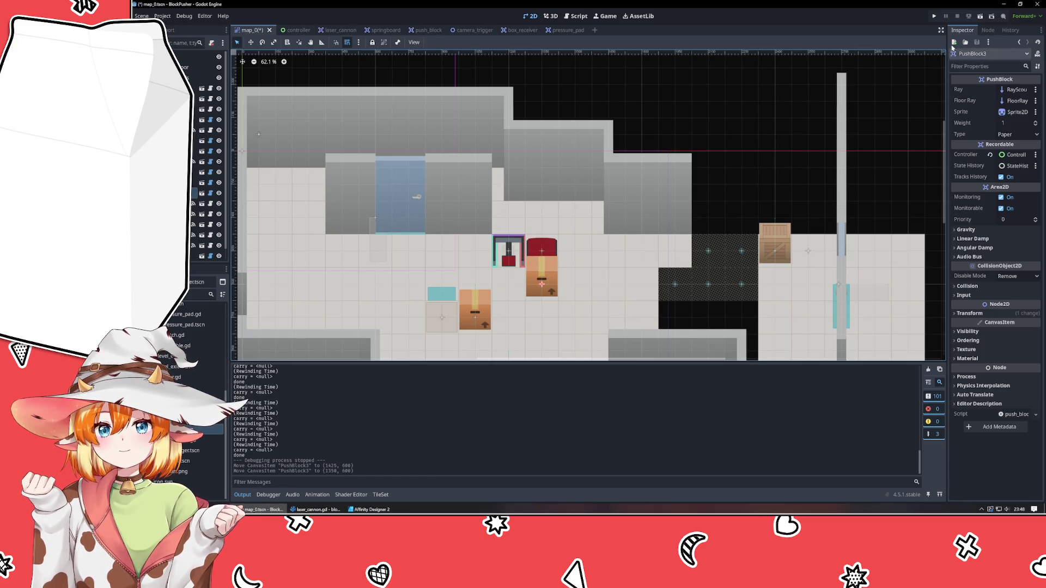
{"action": "left_click", "coordinate": [935, 17]}
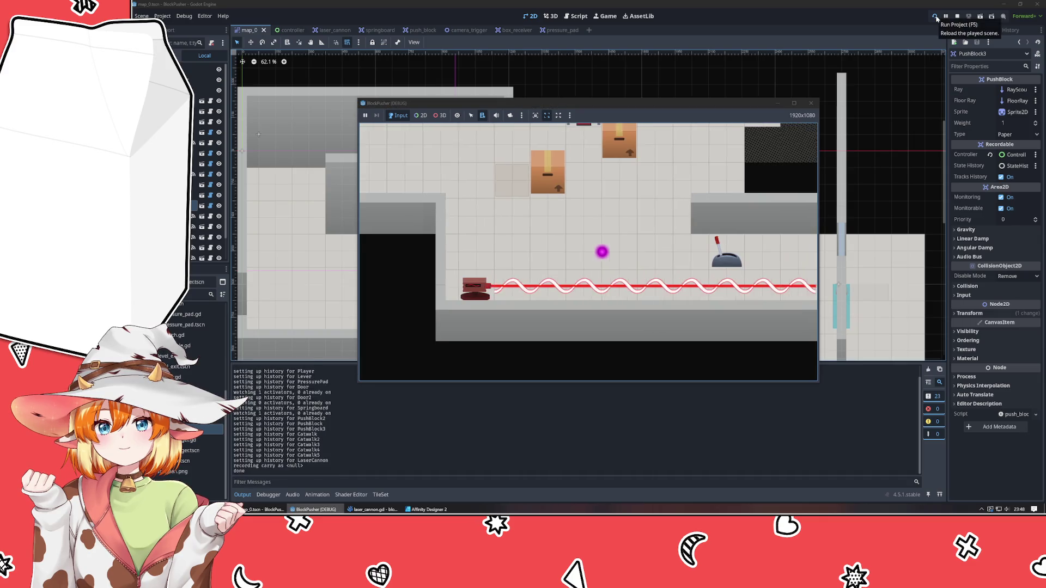
{"action": "key", "text": "Left"}
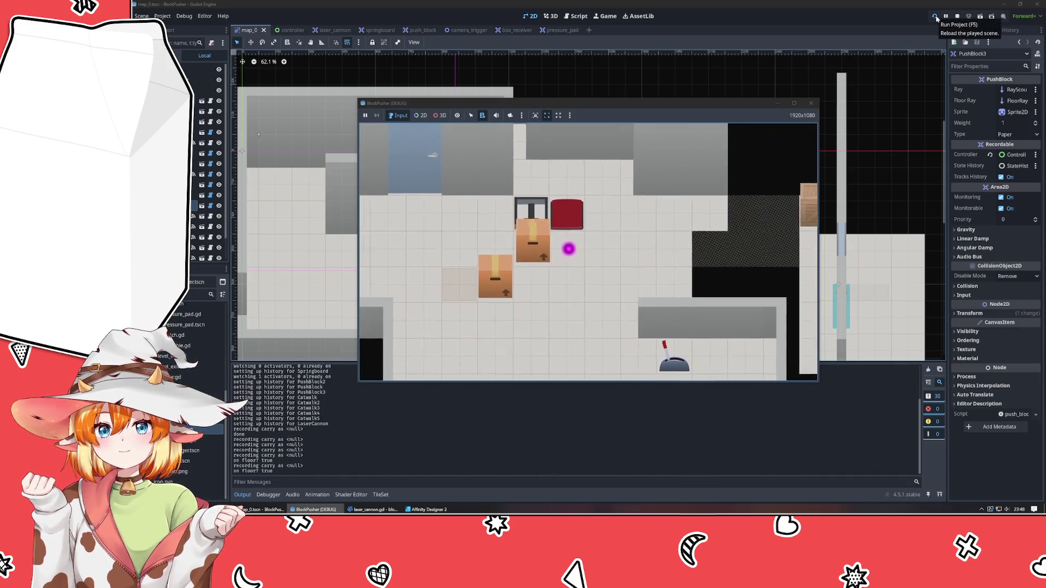
{"action": "key", "text": "Up"}
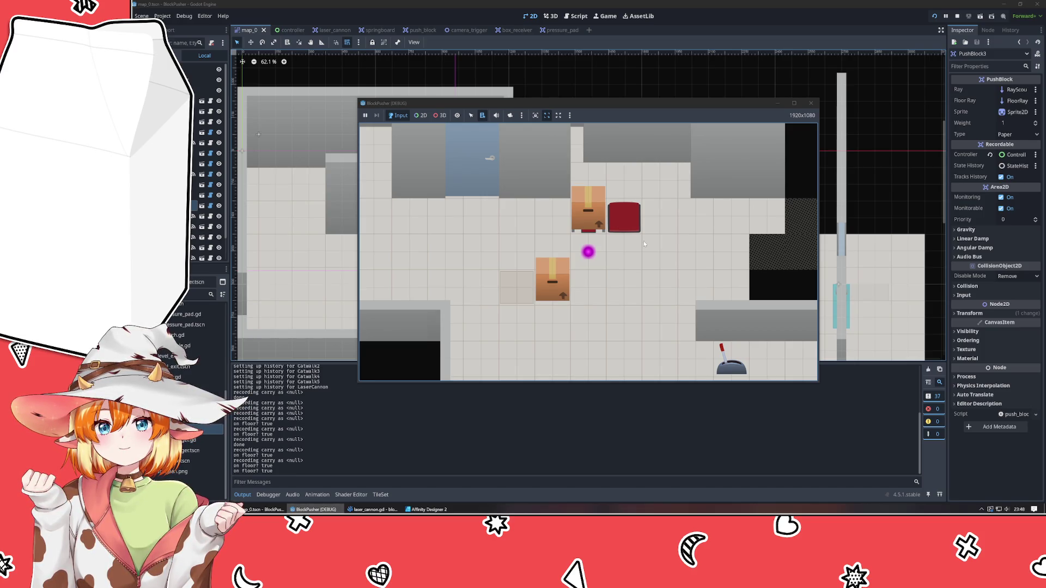
Step: Step the player on and off the red pad, move beside the upper box, then stop the game
{"action": "key", "text": "Right"}
{"action": "key", "text": "Up"}
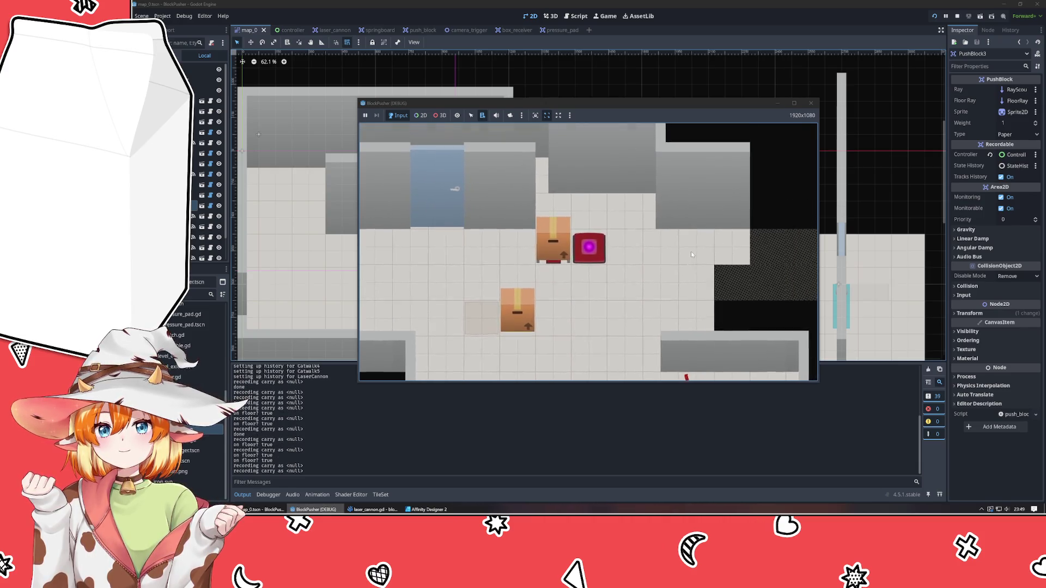
{"action": "key", "text": "Left"}
{"action": "key", "text": "Right"}
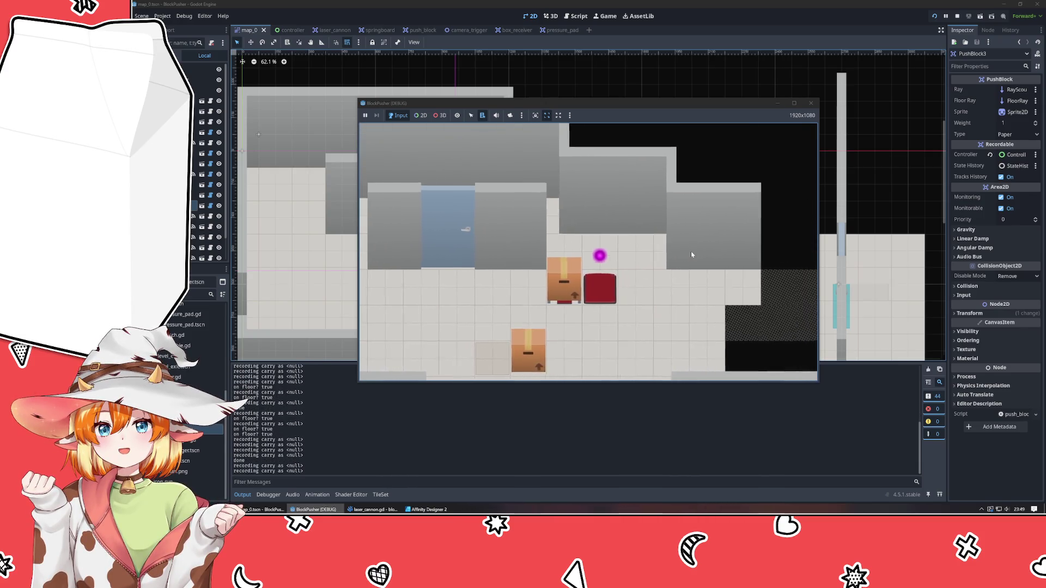
{"action": "key", "text": "Down"}
{"action": "key", "text": "Left"}
{"action": "key", "text": "Left"}
{"action": "key", "text": "Left"}
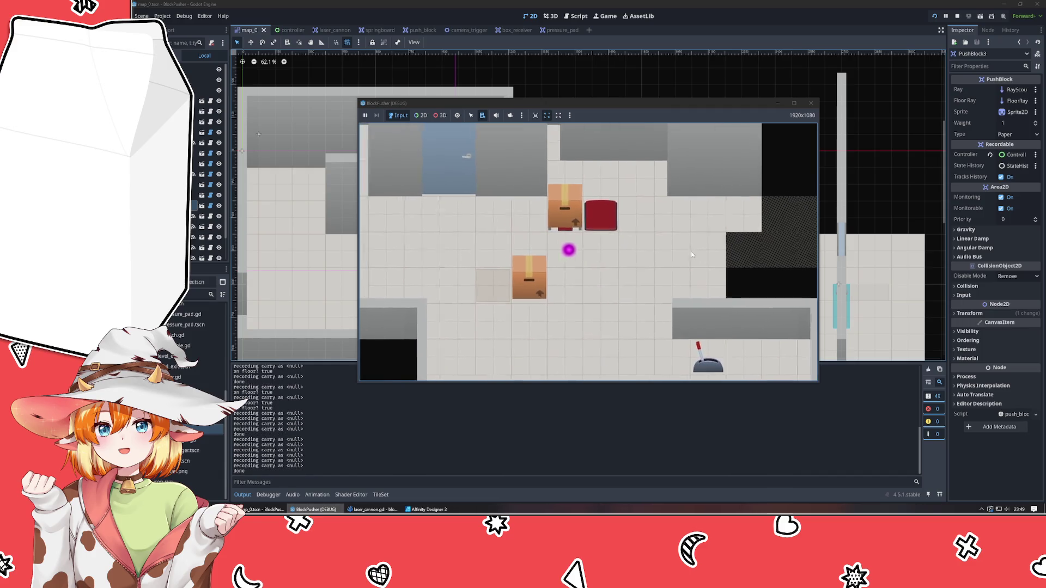
{"action": "key", "text": "Right"}
{"action": "key", "text": "Up"}
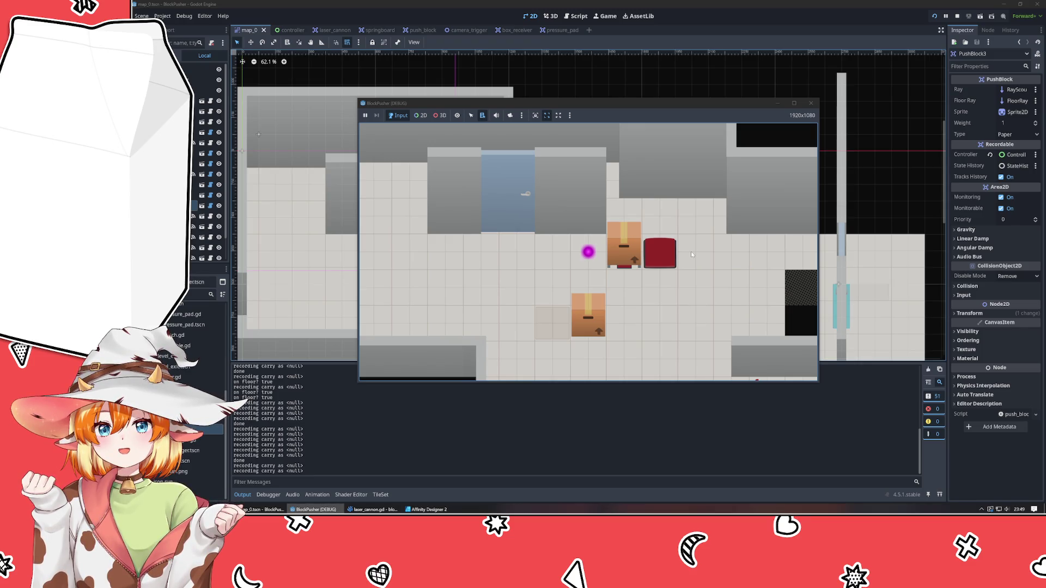
{"action": "left_click", "coordinate": [811, 103]}
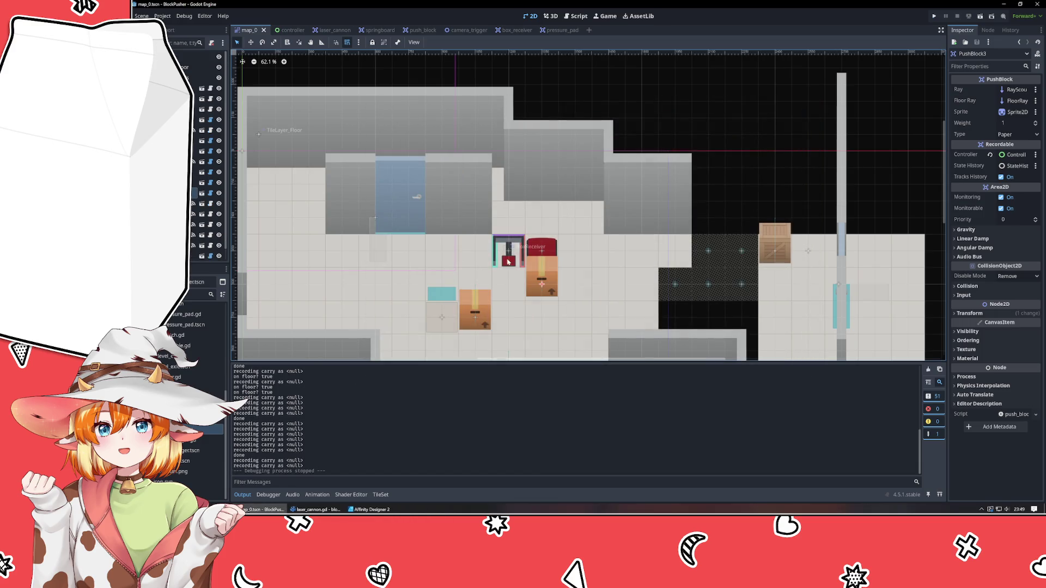
Step: Inspect the pressure_pad scene's collision shape transform and PressurePad root properties
{"action": "left_click", "coordinate": [541, 249]}
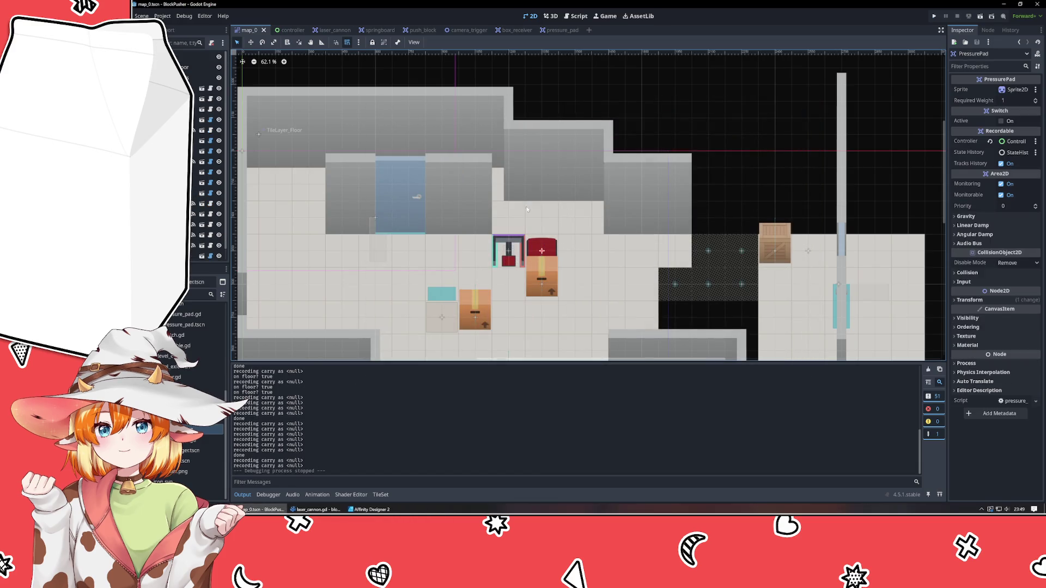
{"action": "left_click", "coordinate": [561, 30]}
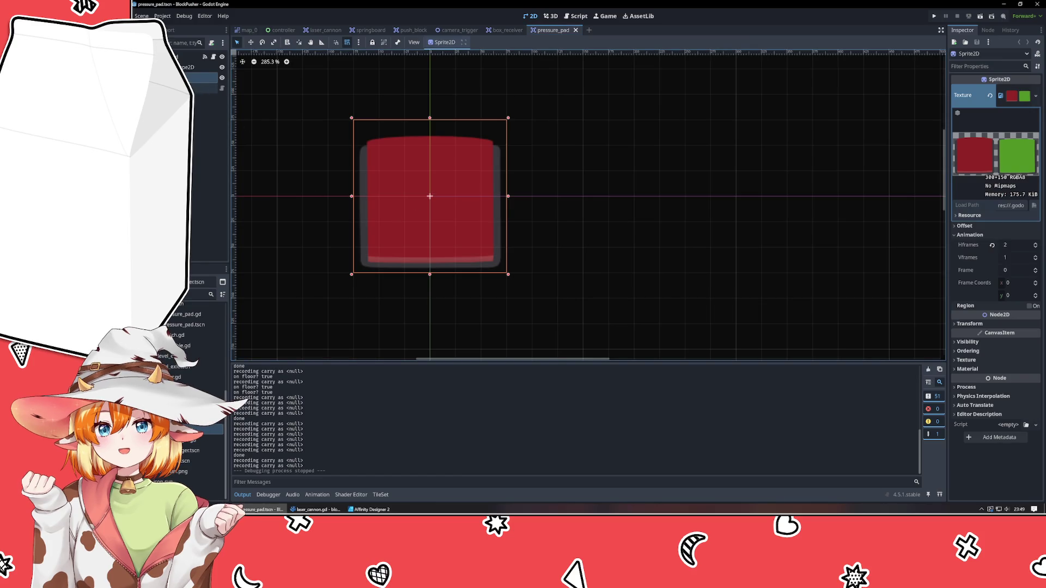
{"action": "left_click", "coordinate": [202, 67]}
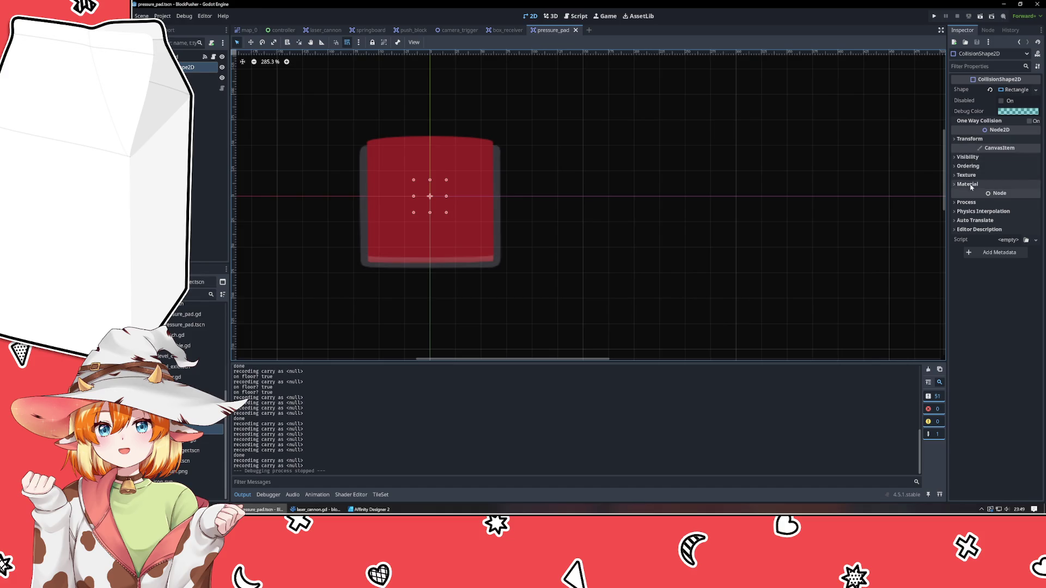
{"action": "left_click", "coordinate": [969, 140]}
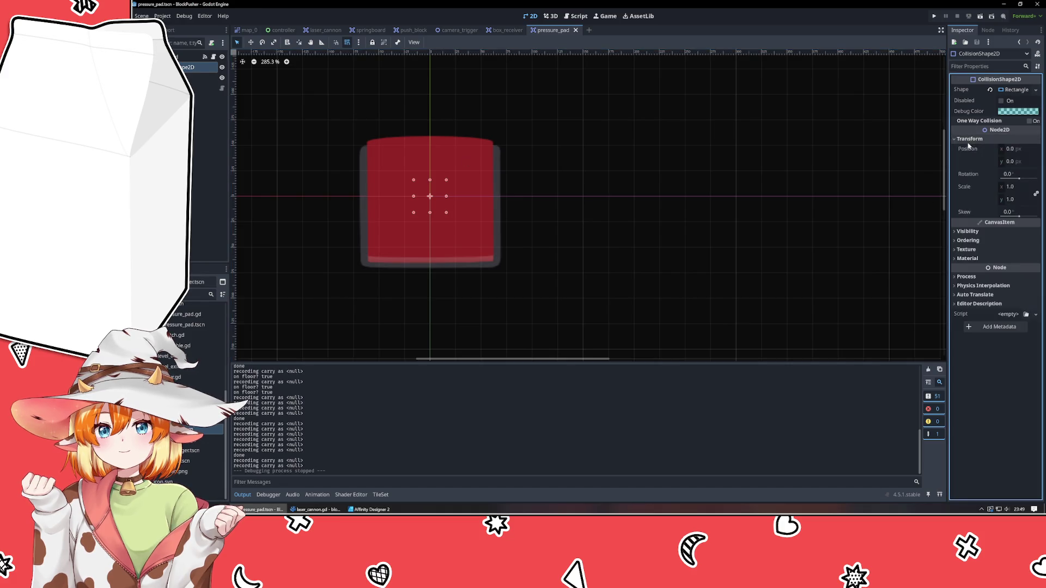
{"action": "left_click", "coordinate": [969, 140]}
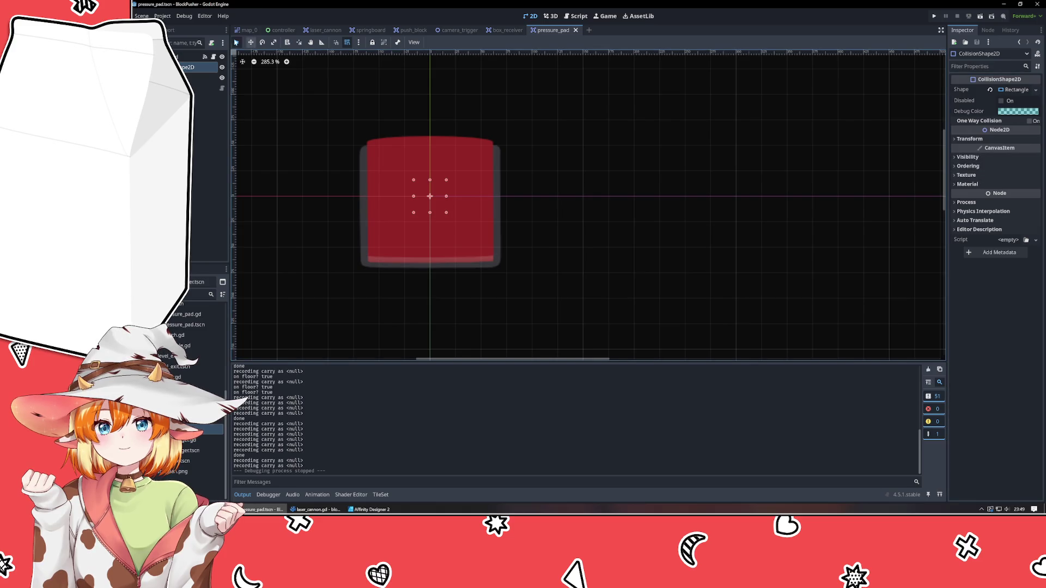
{"action": "left_click", "coordinate": [188, 56]}
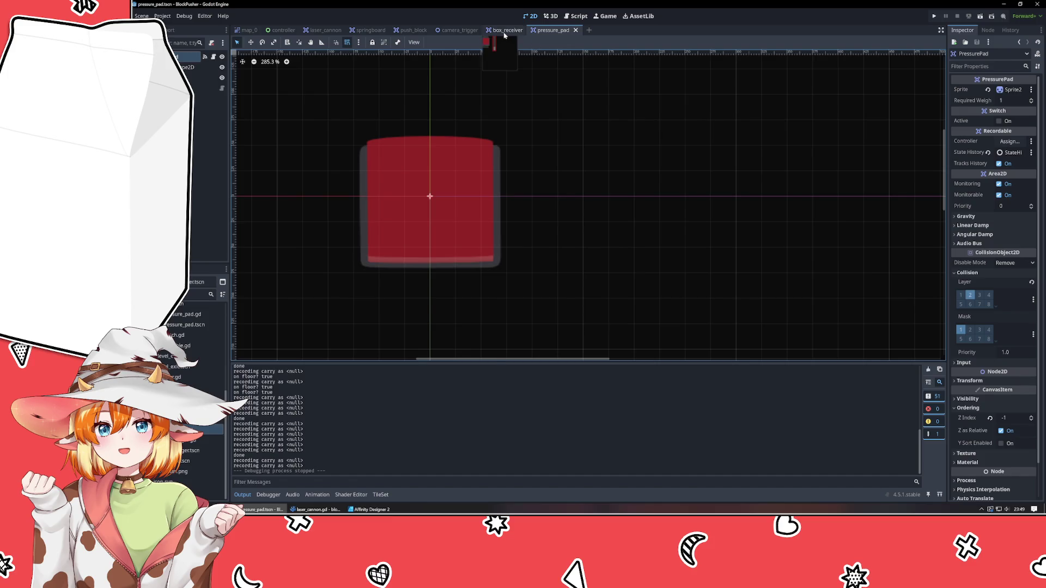
Step: In box_receiver, turn collision layer 2 on and layer 1 off, then inspect its collision nodes
{"action": "left_click", "coordinate": [498, 30]}
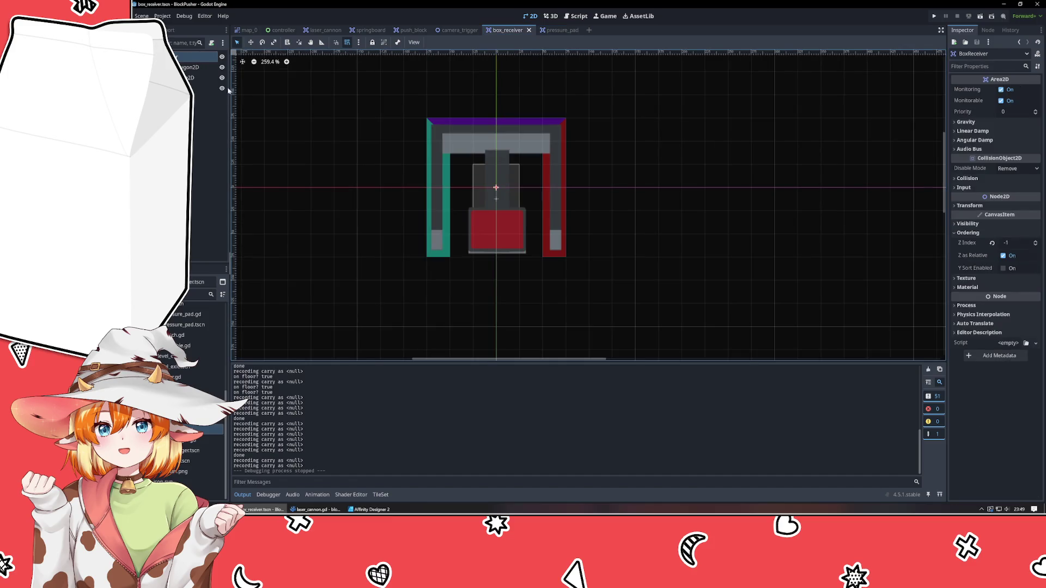
{"action": "left_click", "coordinate": [967, 178]}
{"action": "left_click", "coordinate": [969, 201]}
{"action": "left_click", "coordinate": [961, 202]}
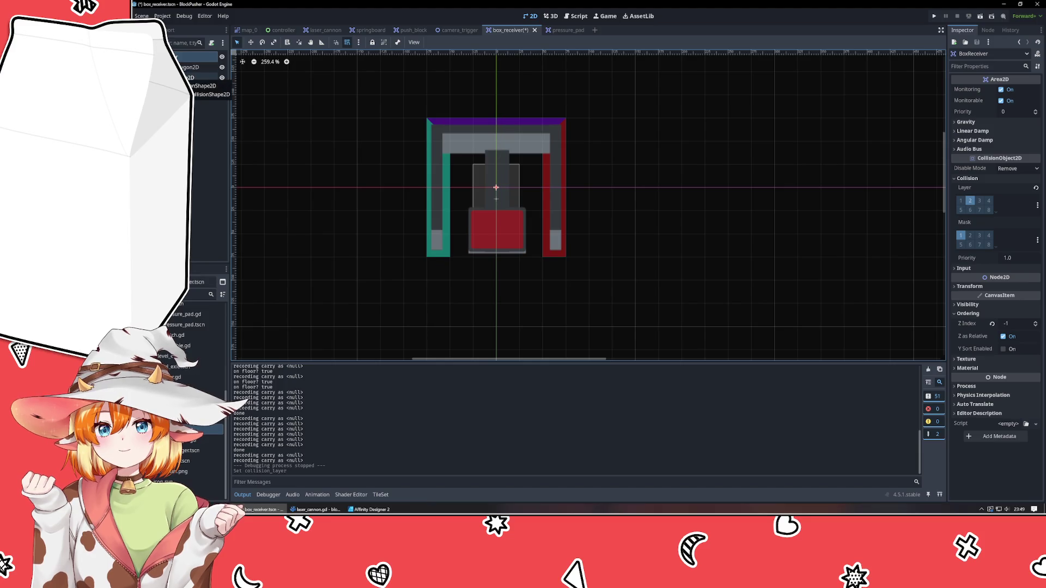
{"action": "left_click", "coordinate": [201, 86]}
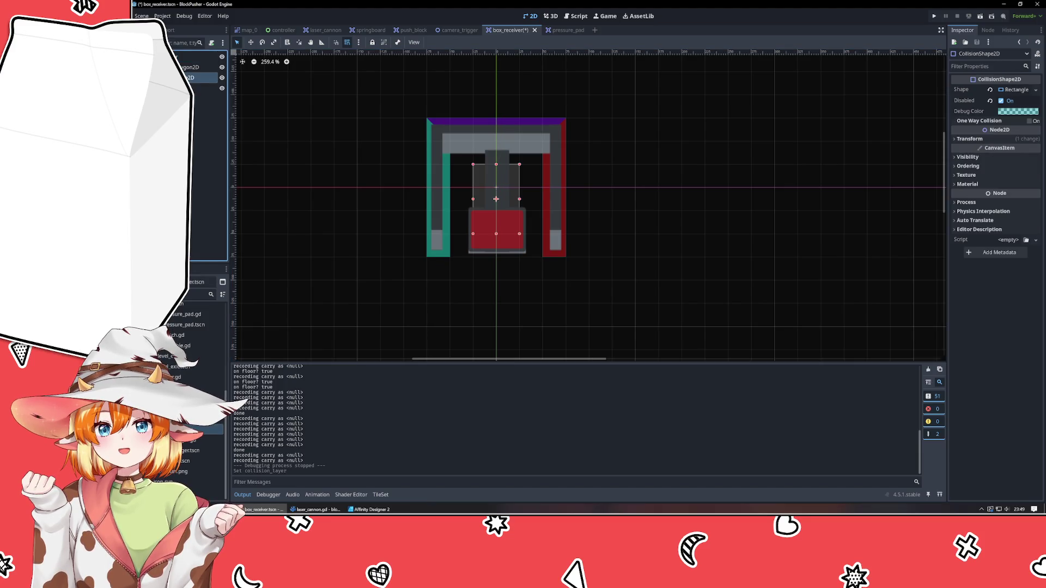
{"action": "left_click", "coordinate": [190, 67]}
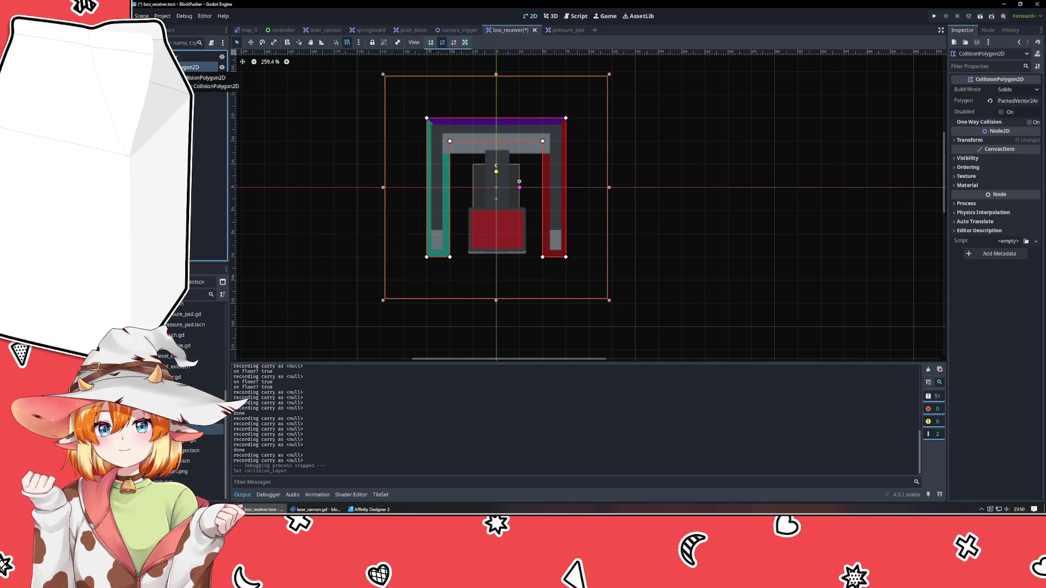
Step: Undo back to collision layer 1 while redoing the disabled shape and Z Index -1, then inspect nodes
{"action": "key", "text": "ctrl+z"}
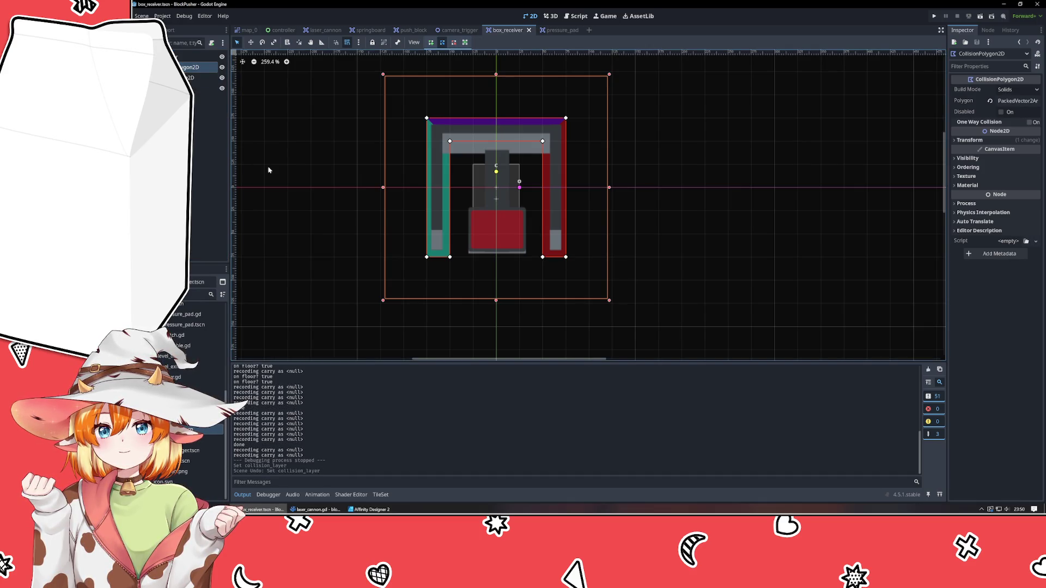
{"action": "key", "text": "ctrl+z"}
{"action": "key", "text": "ctrl+z"}
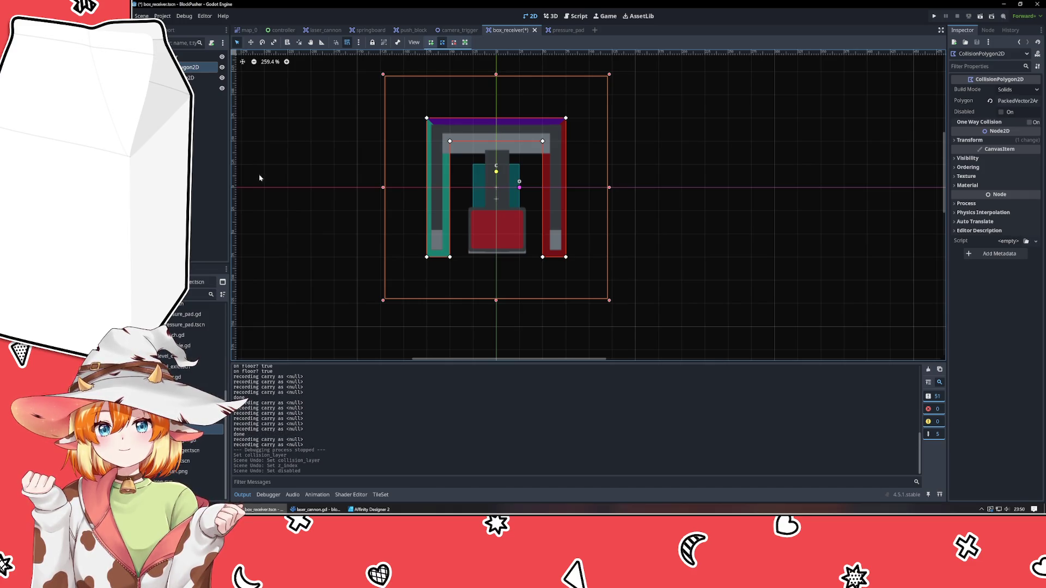
{"action": "key", "text": "ctrl+shift+z"}
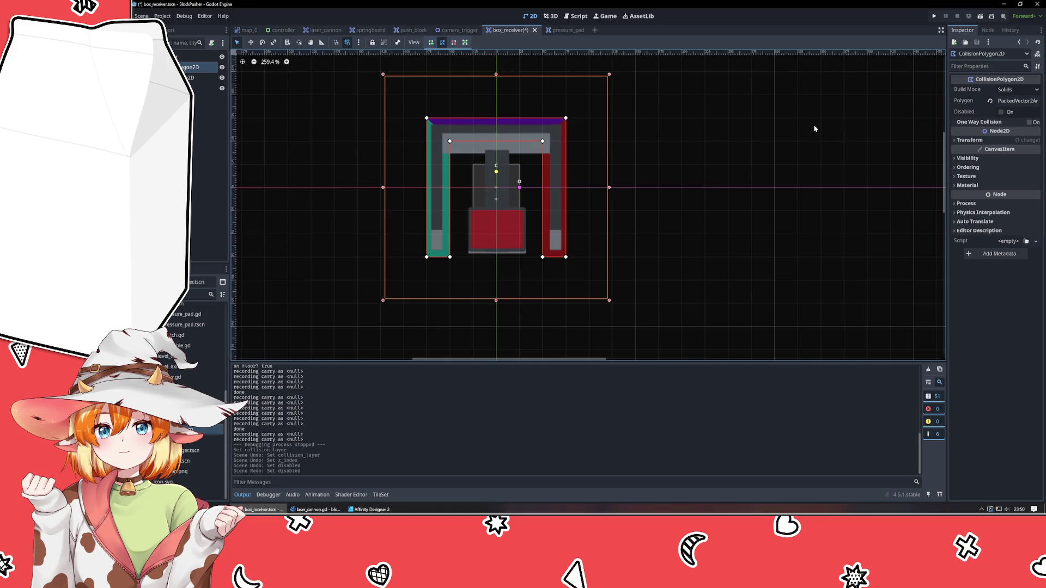
{"action": "key", "text": "ctrl+shift+z"}
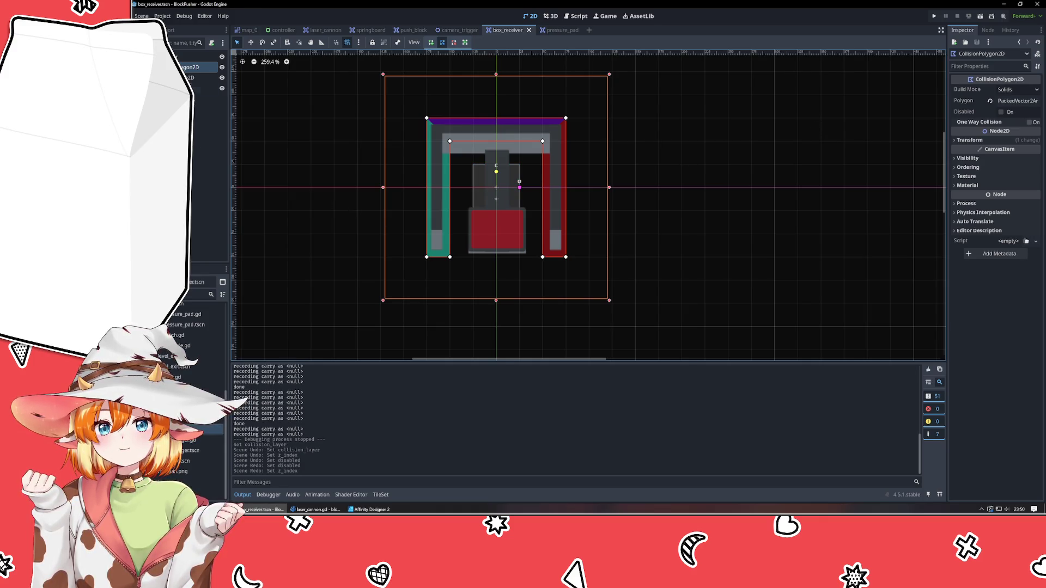
{"action": "left_click", "coordinate": [196, 57]}
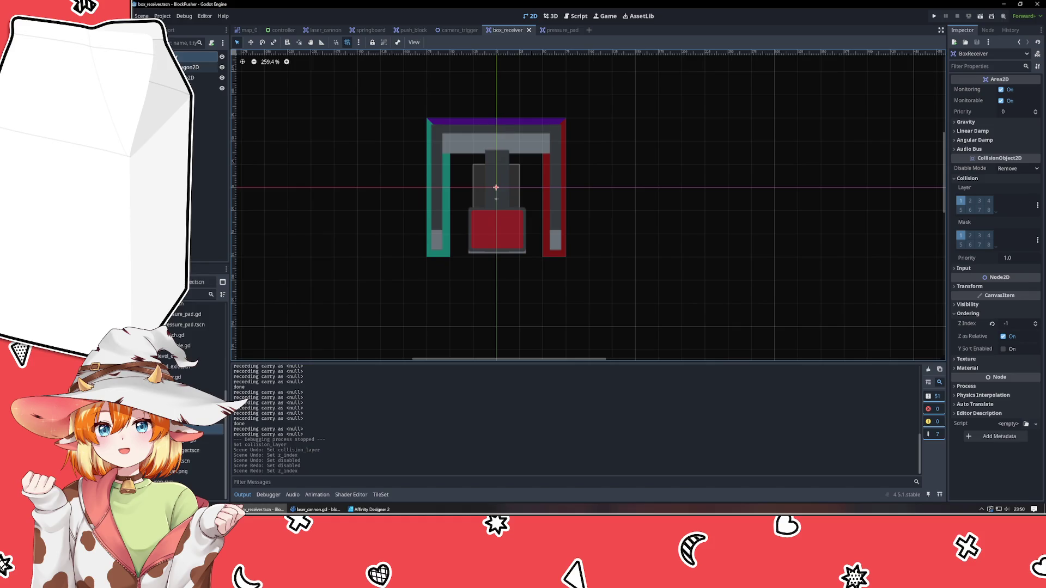
{"action": "left_click", "coordinate": [210, 164]}
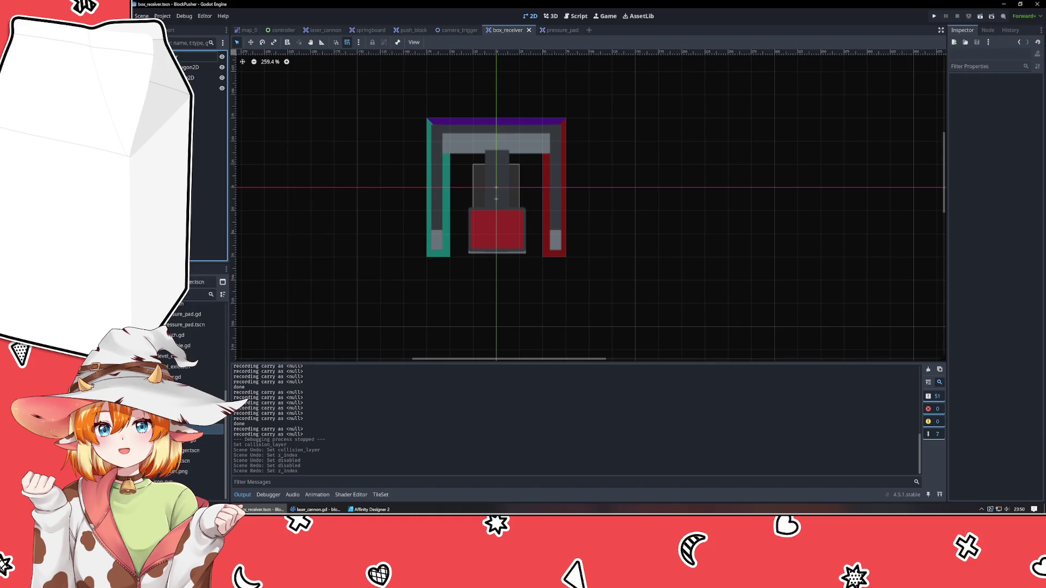
{"action": "left_click", "coordinate": [202, 67]}
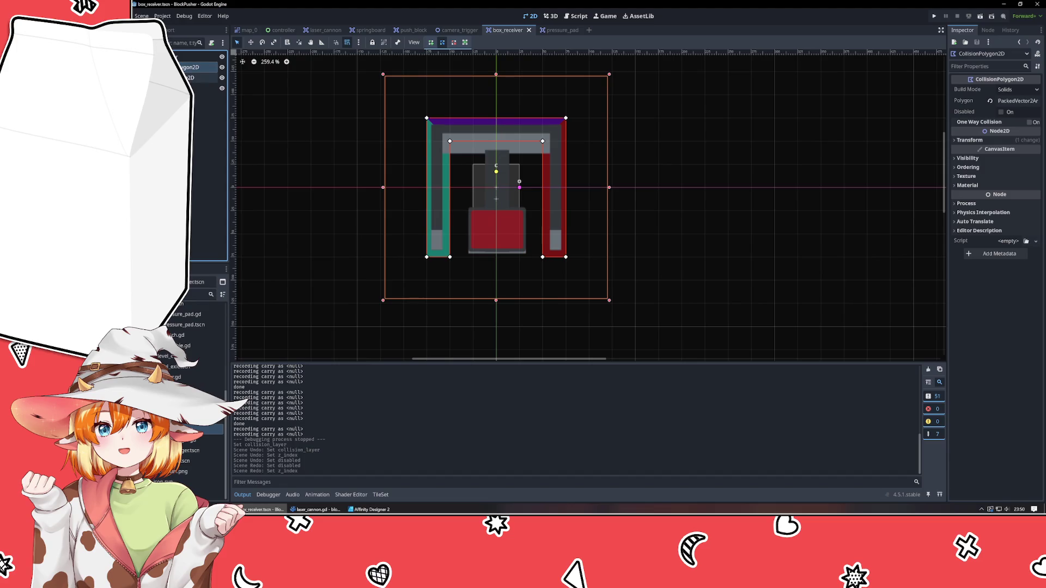
{"action": "left_click", "coordinate": [202, 77]}
{"action": "left_click", "coordinate": [209, 164]}
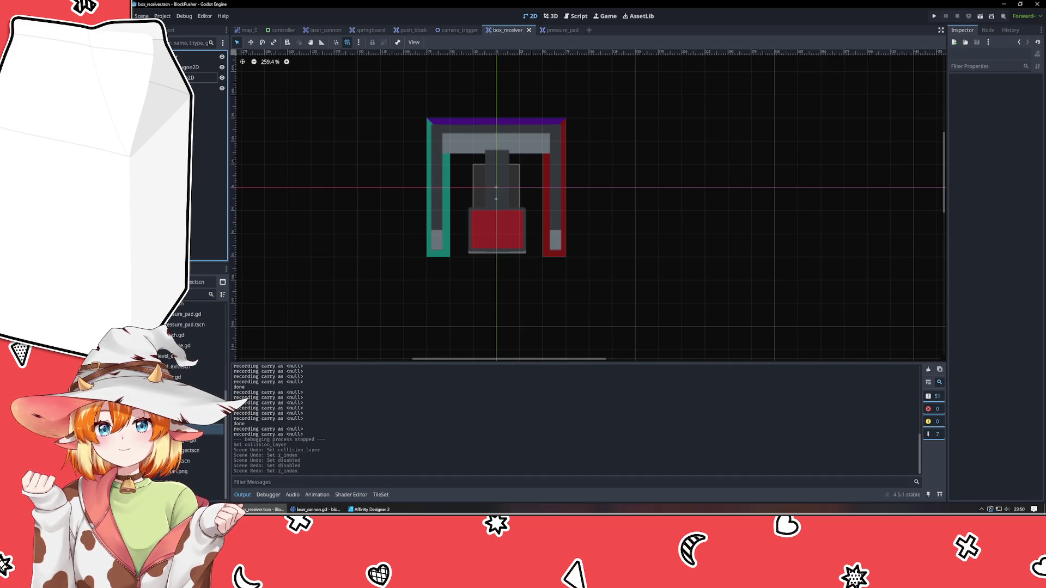
Step: Add an Area2D child on collision layer 2 holding the now-enabled CollisionShape2D
{"action": "right_click", "coordinate": [163, 130]}
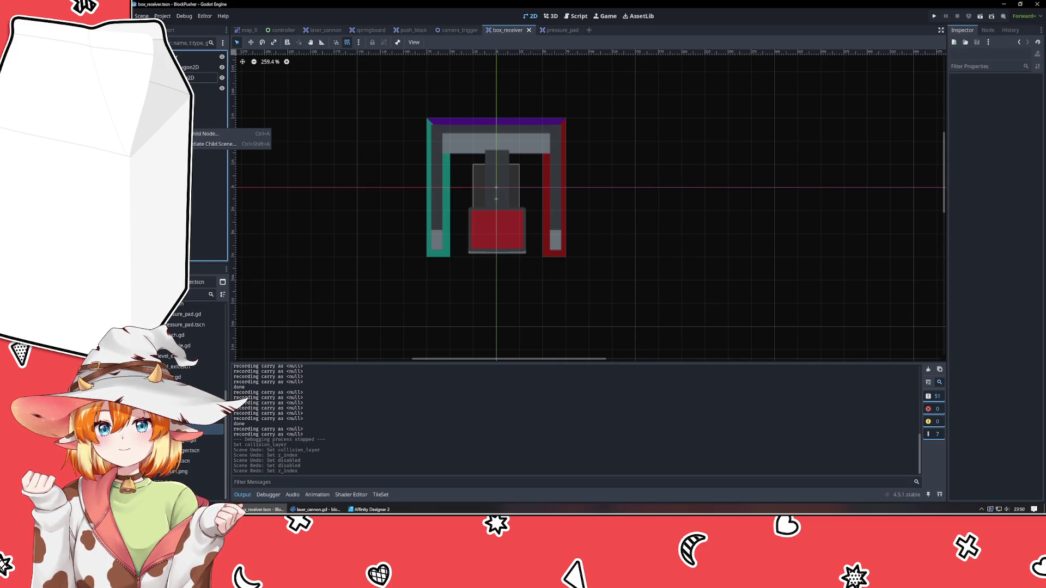
{"action": "left_click", "coordinate": [207, 133]}
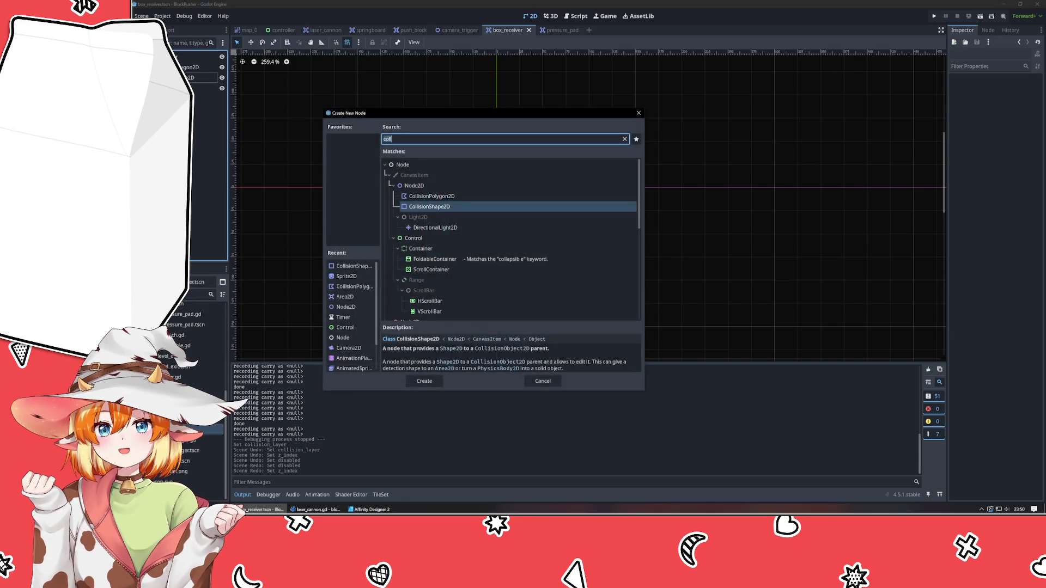
{"action": "type", "text": "area"}
{"action": "key", "text": "Return"}
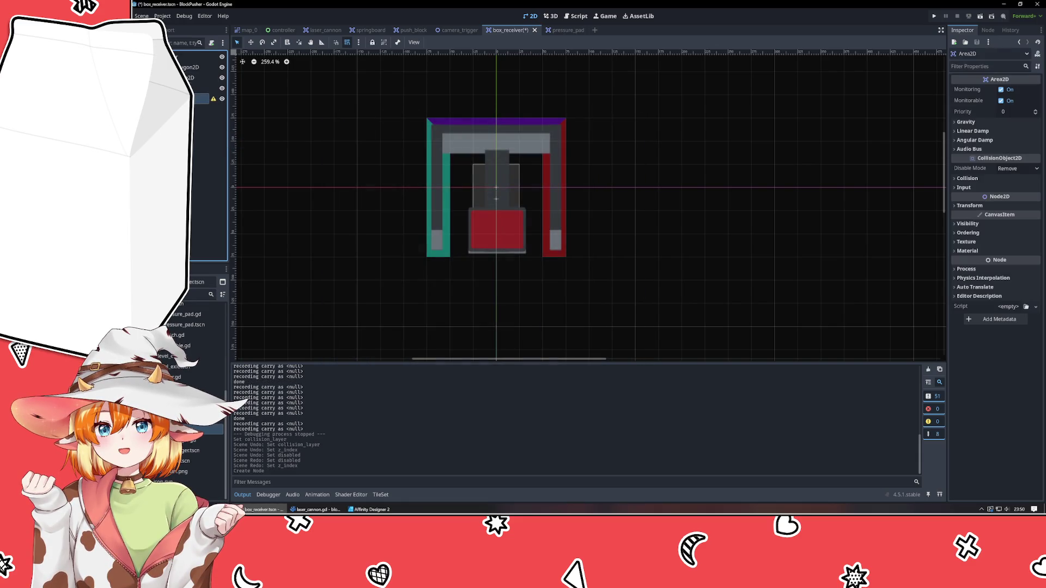
{"action": "left_click_drag", "start_coordinate": [190, 78], "coordinate": [190, 99]}
{"action": "left_click", "coordinate": [192, 88]}
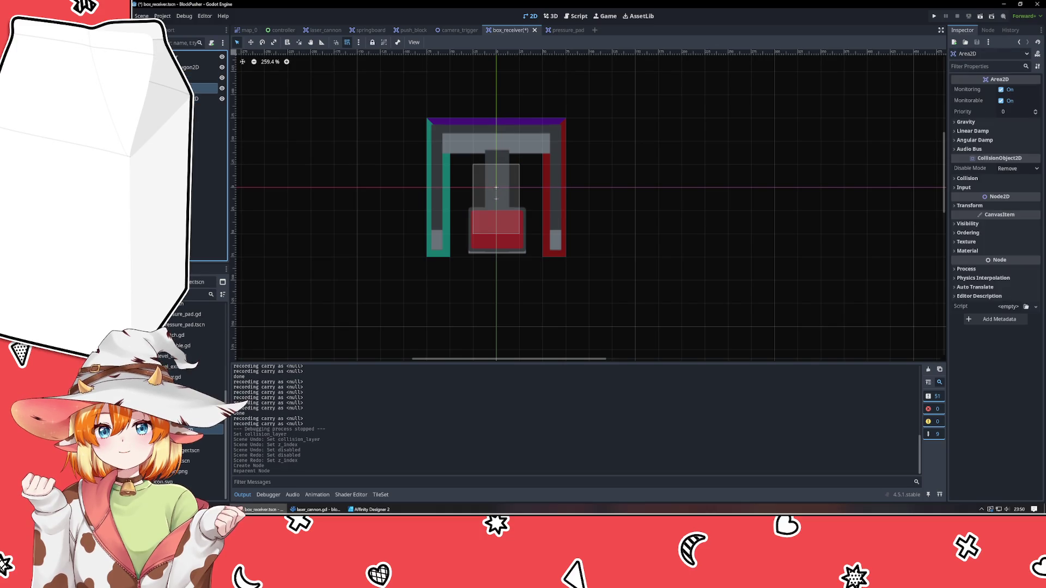
{"action": "left_click", "coordinate": [970, 201]}
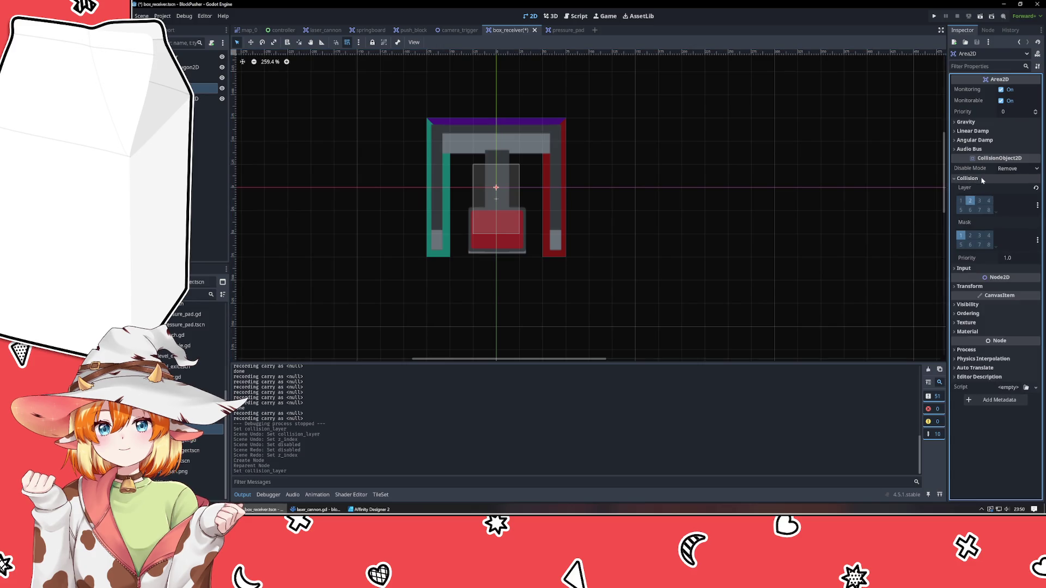
{"action": "left_click", "coordinate": [974, 178]}
{"action": "left_click", "coordinate": [204, 98]}
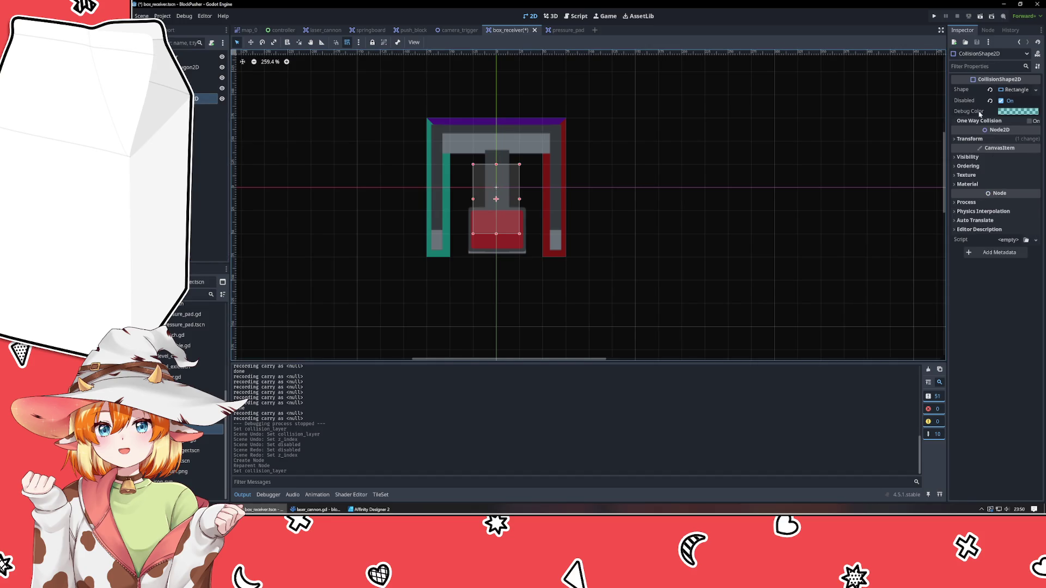
{"action": "left_click", "coordinate": [1000, 101]}
{"action": "left_click", "coordinate": [196, 175]}
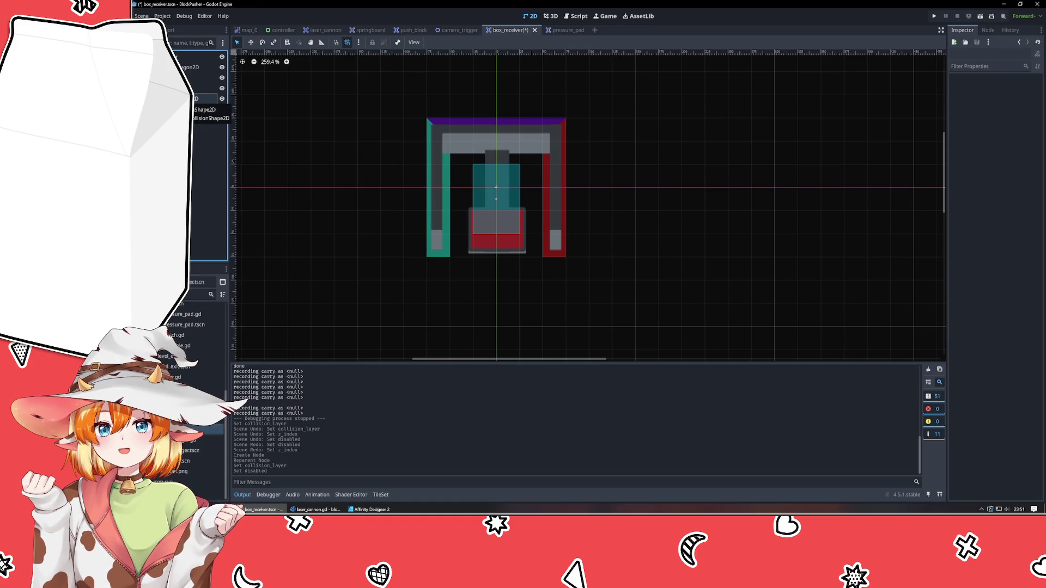
Step: Open pressure_pad.gd from the switches folder in the external code editor
{"action": "key", "text": "Left"}
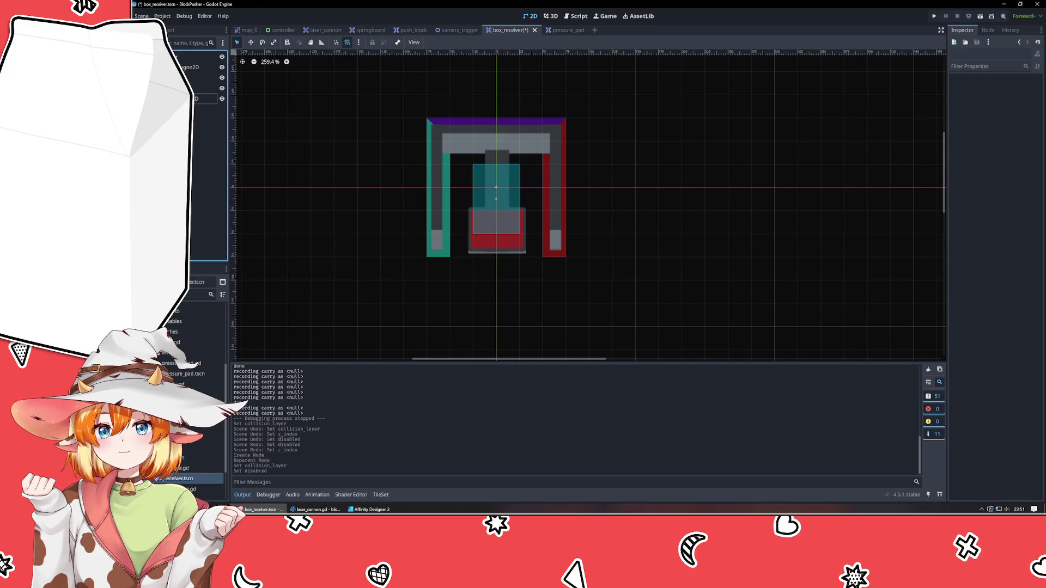
{"action": "left_click", "coordinate": [179, 333]}
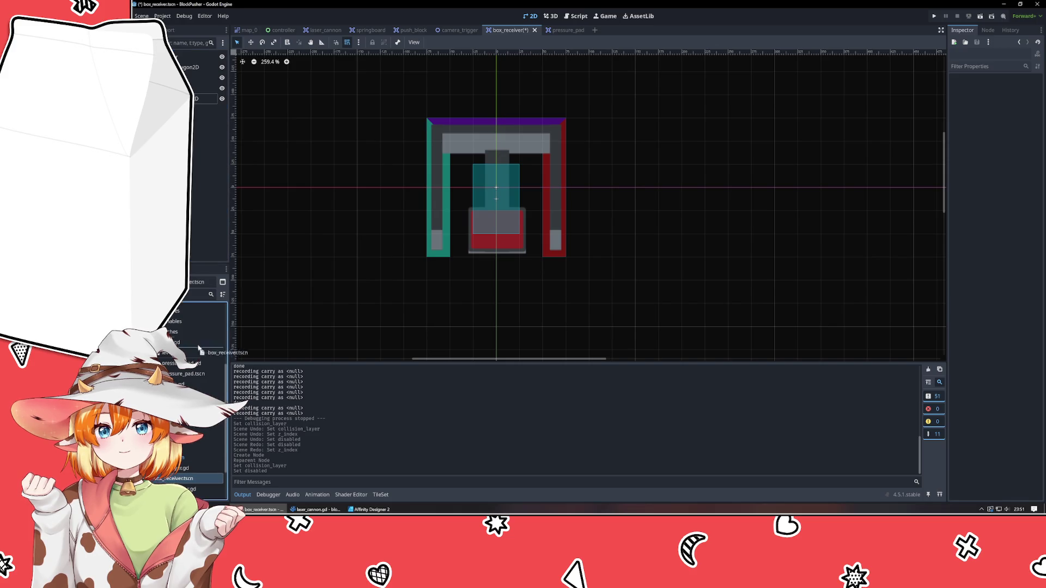
{"action": "double_click", "coordinate": [199, 377]}
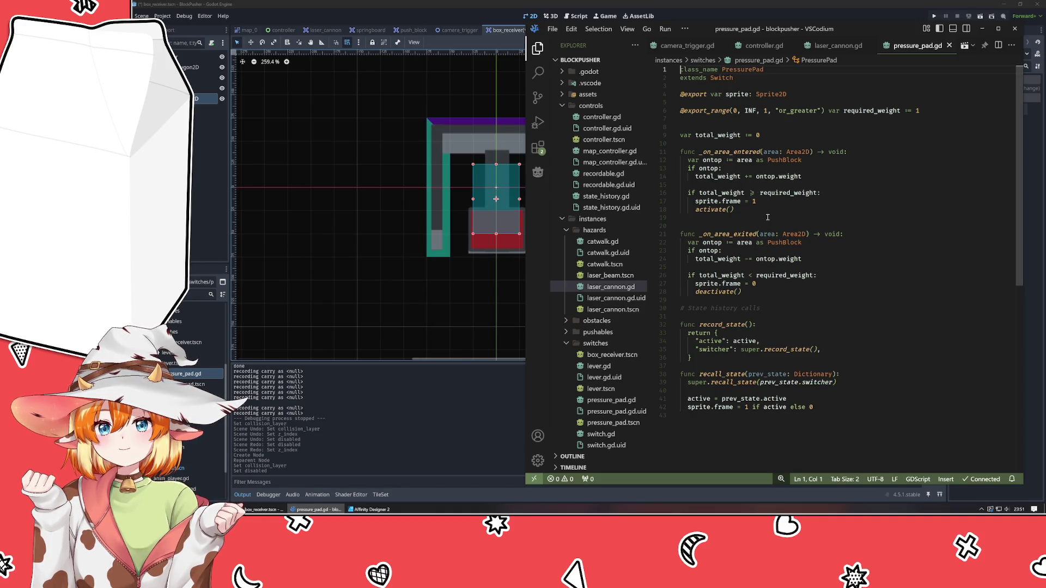
{"action": "left_click_drag", "start_coordinate": [696, 177], "coordinate": [802, 177]}
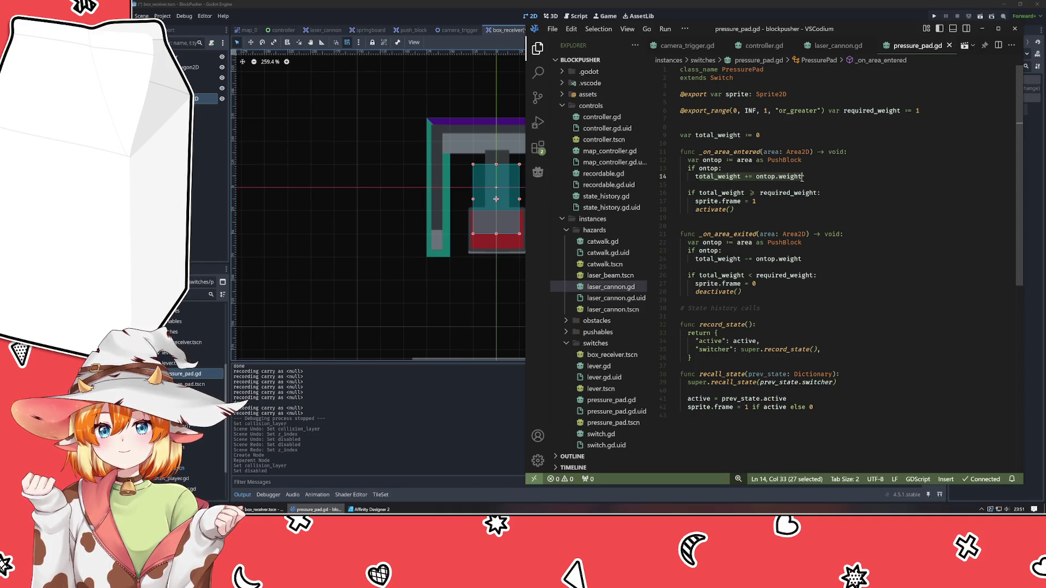
{"action": "left_click", "coordinate": [783, 228]}
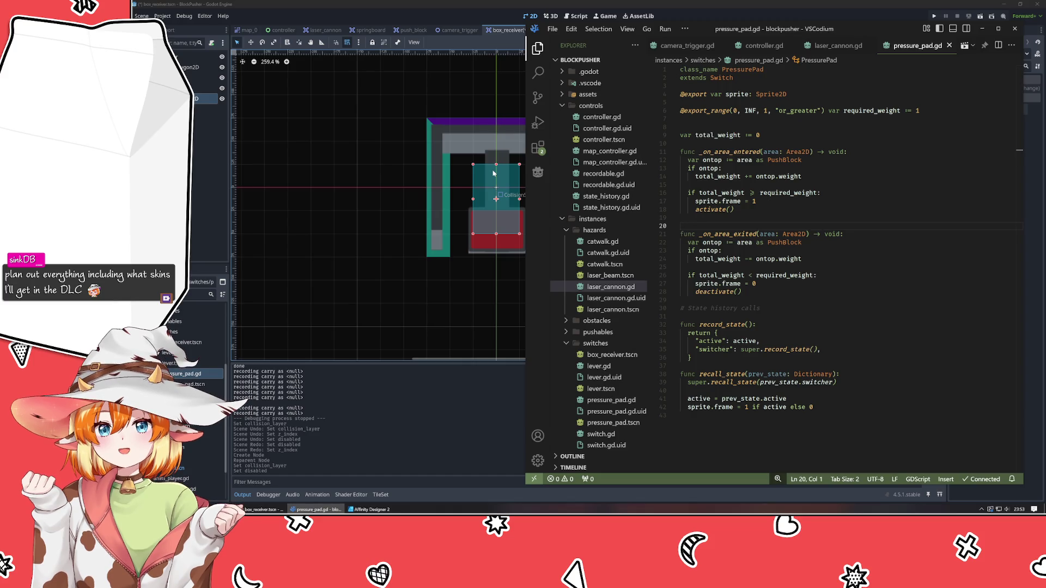
Step: Edit pressure_pad.gd to sum block weights into total_weight and activate when it reaches required_weight
{"action": "left_click", "coordinate": [479, 224]}
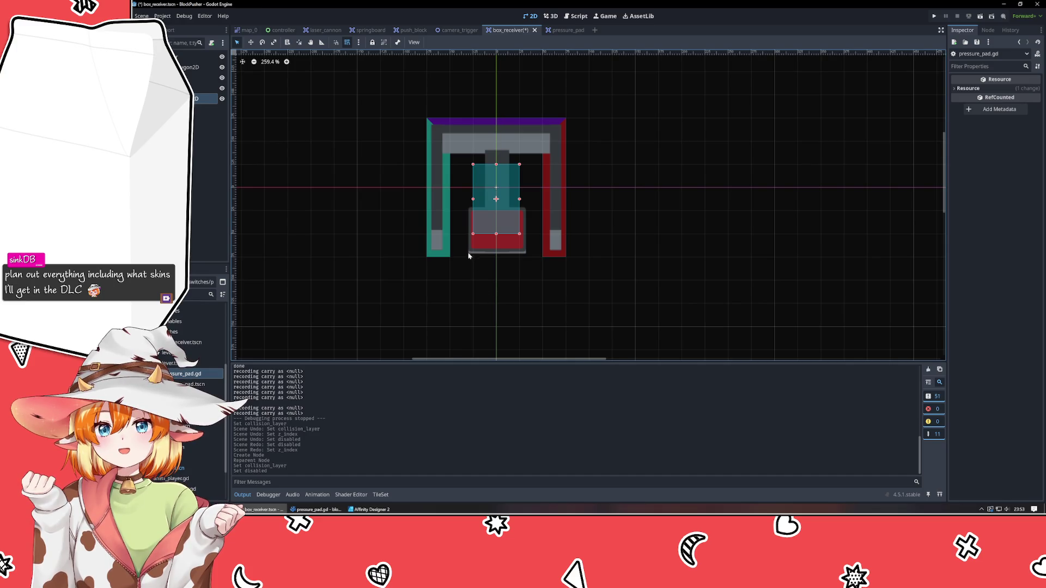
{"action": "left_click", "coordinate": [316, 509]}
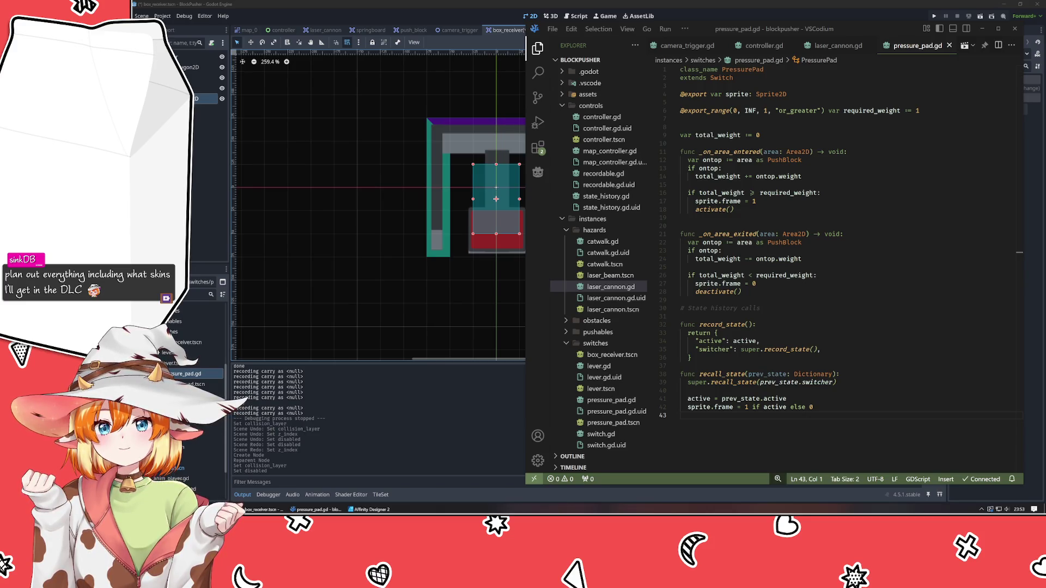
{"action": "left_click", "coordinate": [846, 374]}
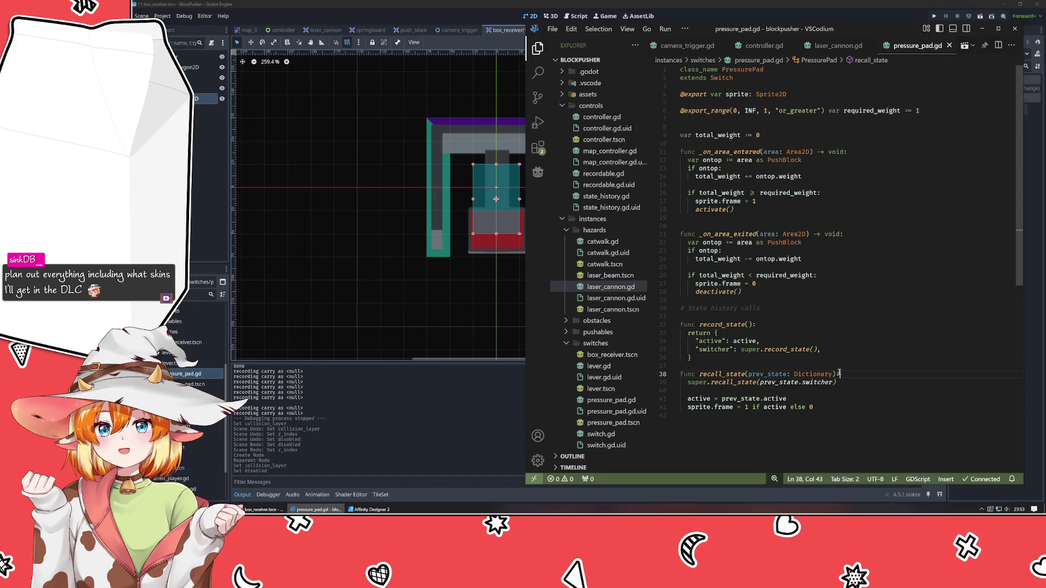
{"action": "left_click", "coordinate": [848, 366]}
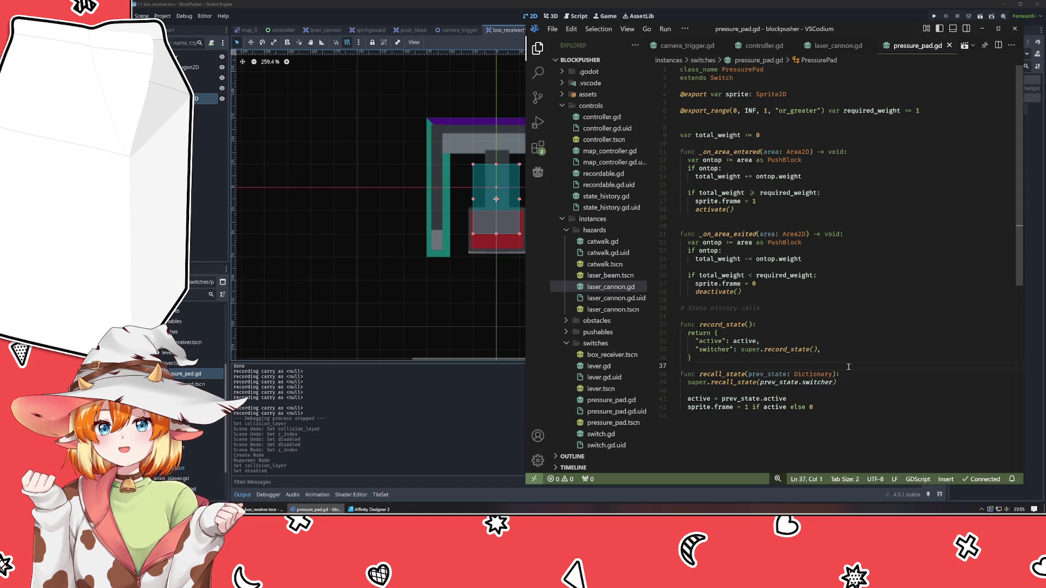
{"action": "left_click", "coordinate": [191, 166]}
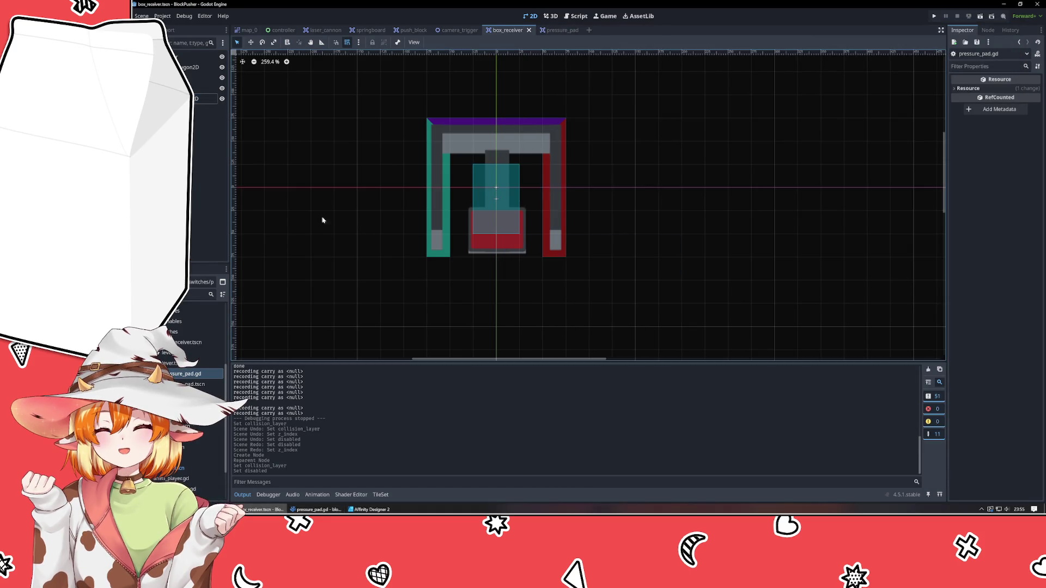
Step: Pan the box_receiver view, then switch to the map_0 level scene
{"action": "left_click_drag", "start_coordinate": [399, 242], "coordinate": [442, 260]}
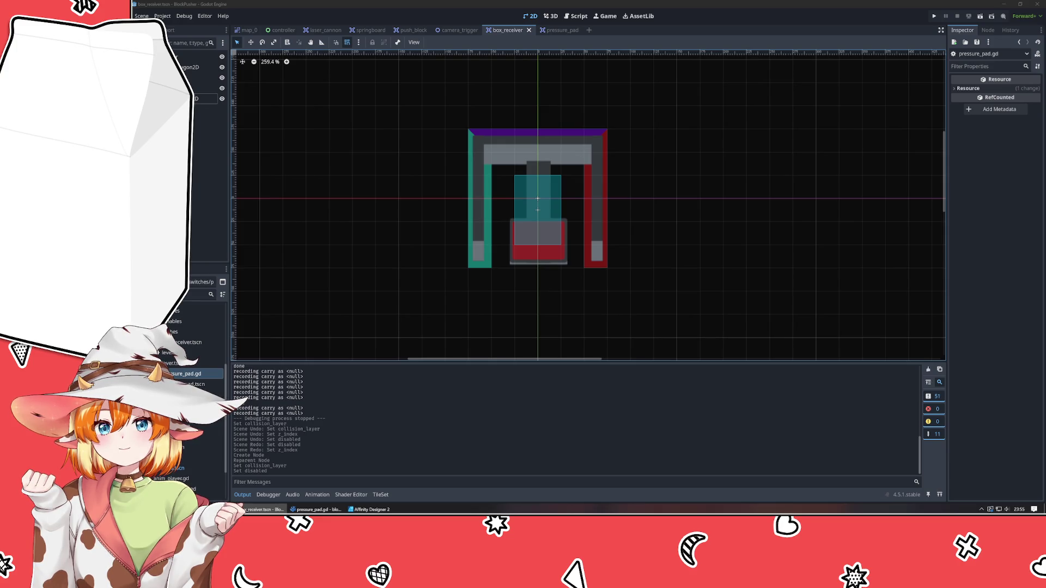
{"action": "left_click", "coordinate": [386, 275]}
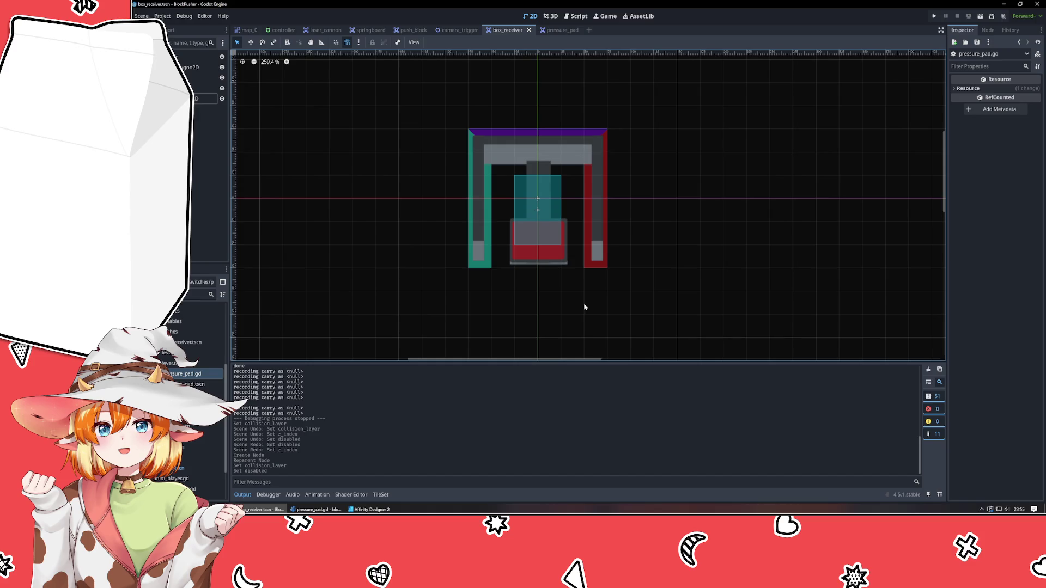
{"action": "left_click", "coordinate": [248, 30]}
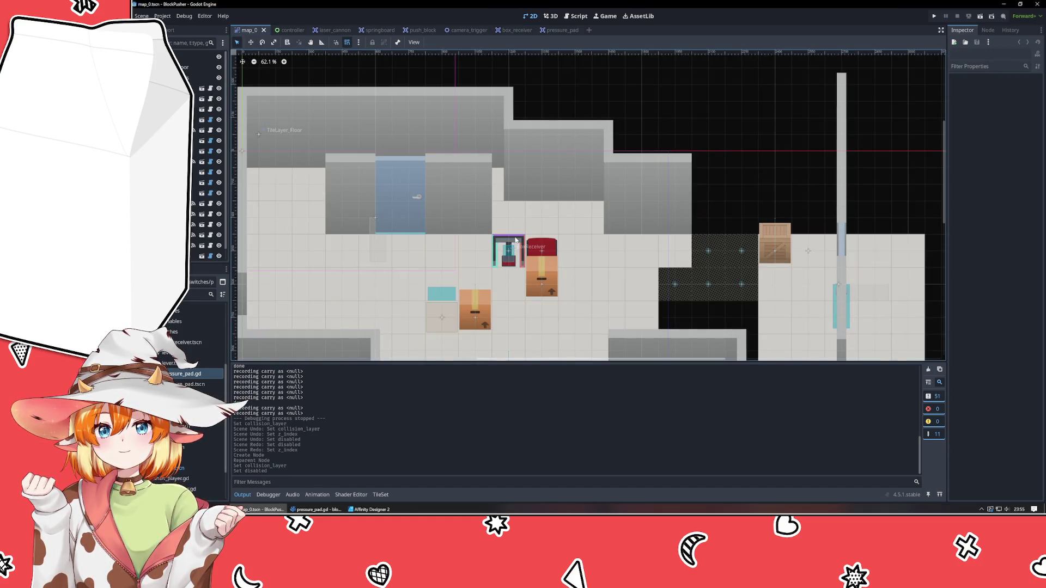
Step: Run the project and walk the player up, around and onto the red-topped box
{"action": "left_click", "coordinate": [935, 17]}
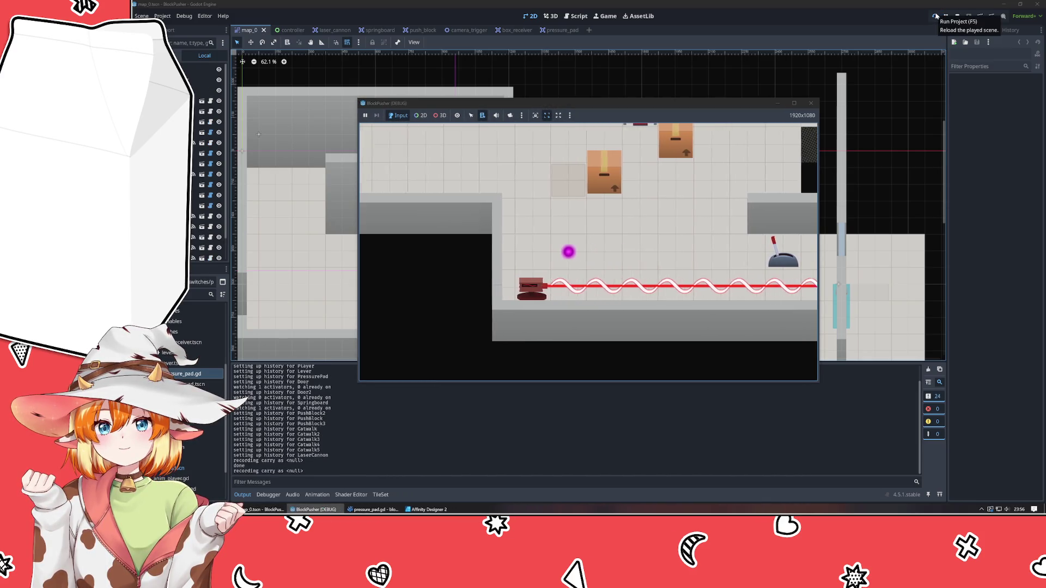
{"action": "key", "text": "Up"}
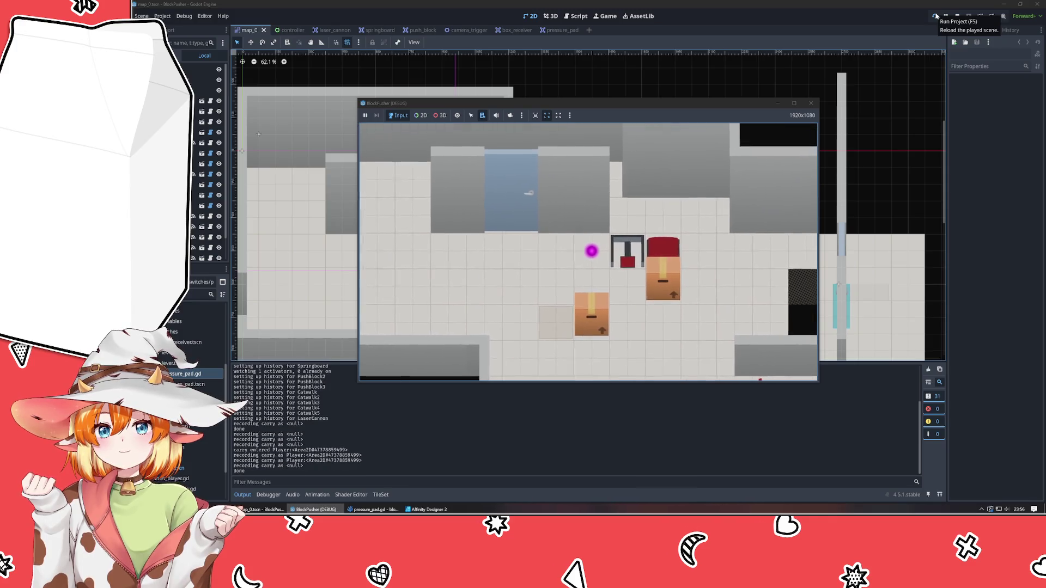
{"action": "key", "text": "Down"}
{"action": "key", "text": "Right"}
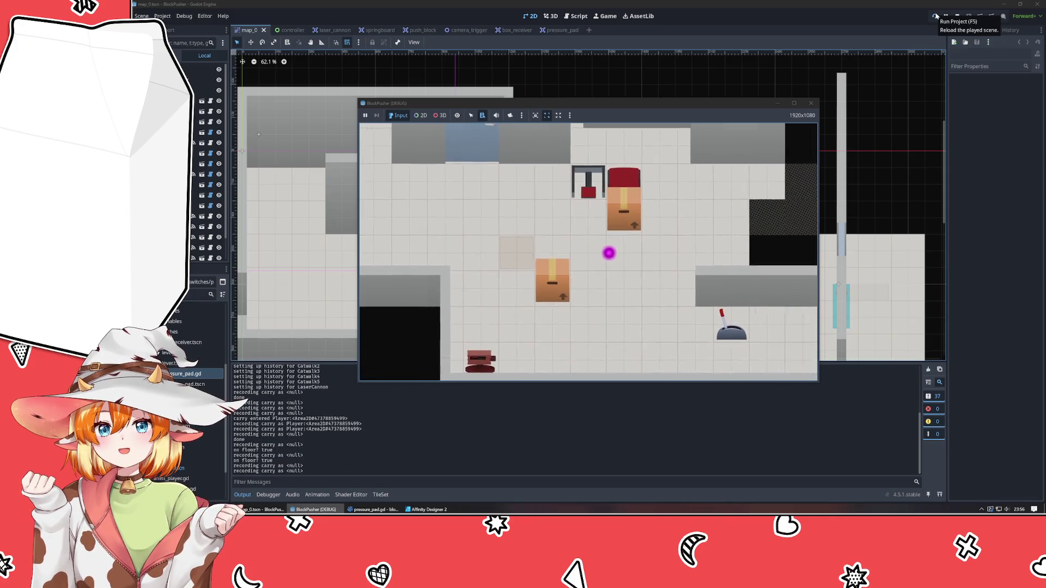
{"action": "key", "text": "Up"}
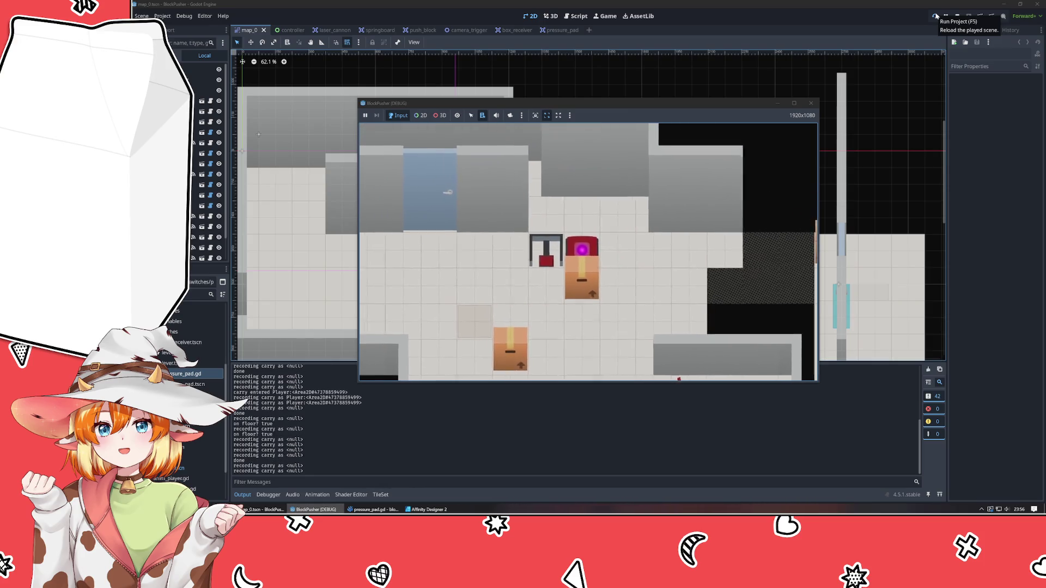
{"action": "key", "text": "Up"}
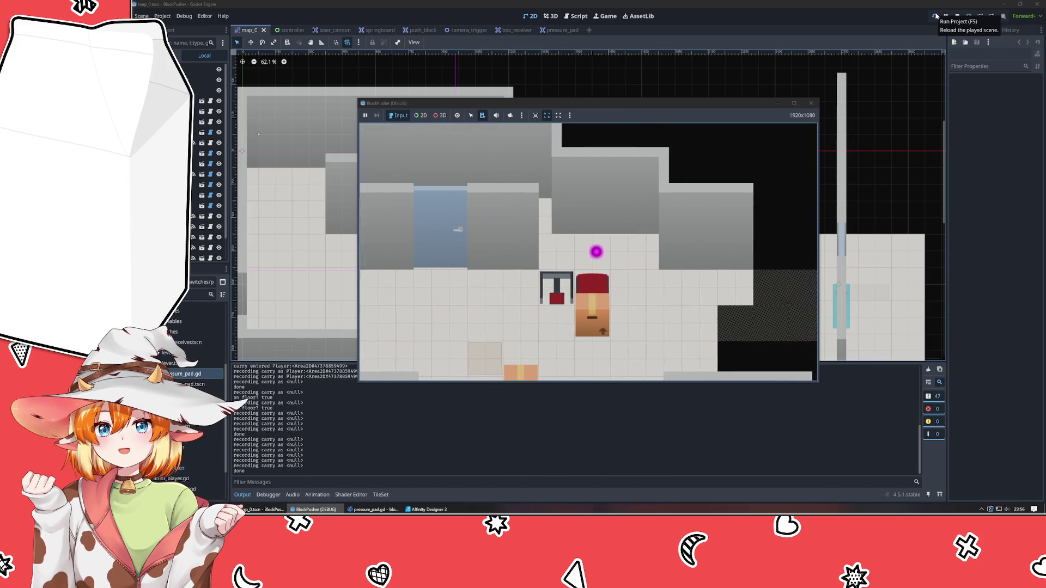
Step: Move the player beside the box and push it left into the receiver
{"action": "key", "text": "Right"}
{"action": "key", "text": "Down"}
{"action": "key", "text": "Down"}
{"action": "key", "text": "Left"}
{"action": "key", "text": "Left"}
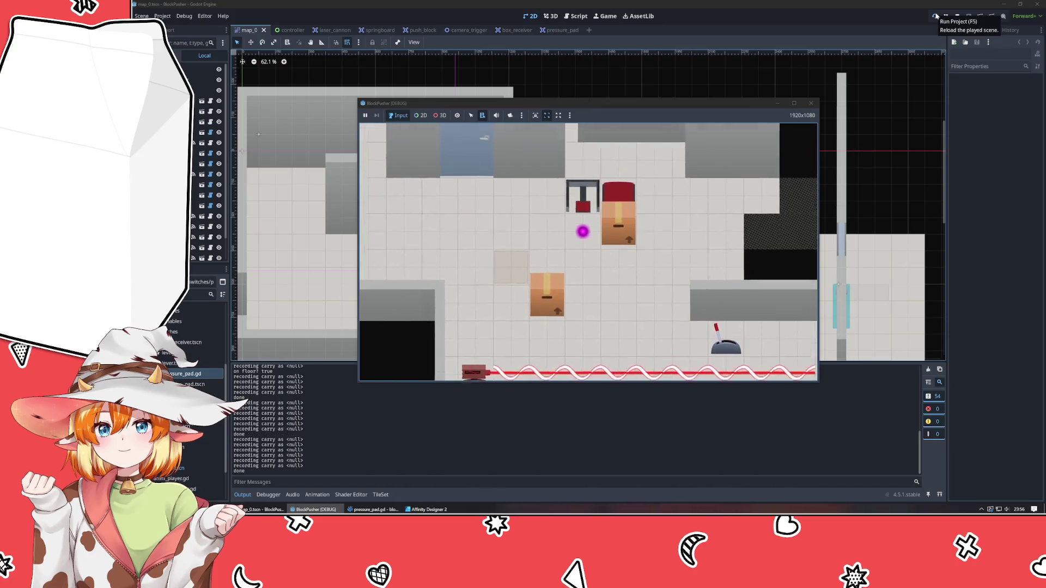
{"action": "key", "text": "Up"}
{"action": "key", "text": "Down"}
{"action": "key", "text": "Down"}
{"action": "key", "text": "Right"}
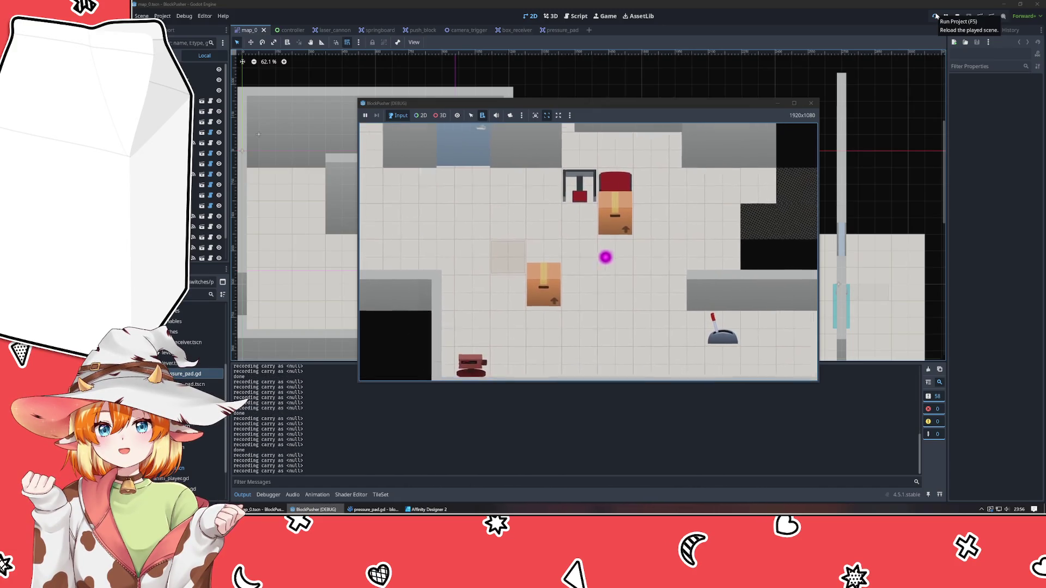
{"action": "key", "text": "Left"}
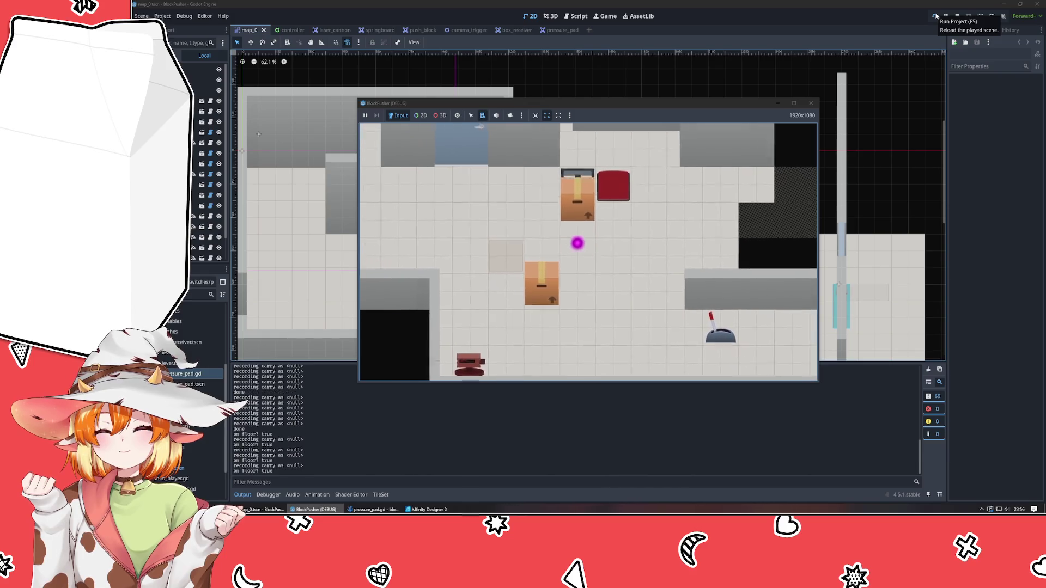
Step: Stop the game and reopen the box_receiver scene
{"action": "left_click", "coordinate": [807, 107]}
{"action": "left_click", "coordinate": [559, 30]}
{"action": "left_click", "coordinate": [505, 30]}
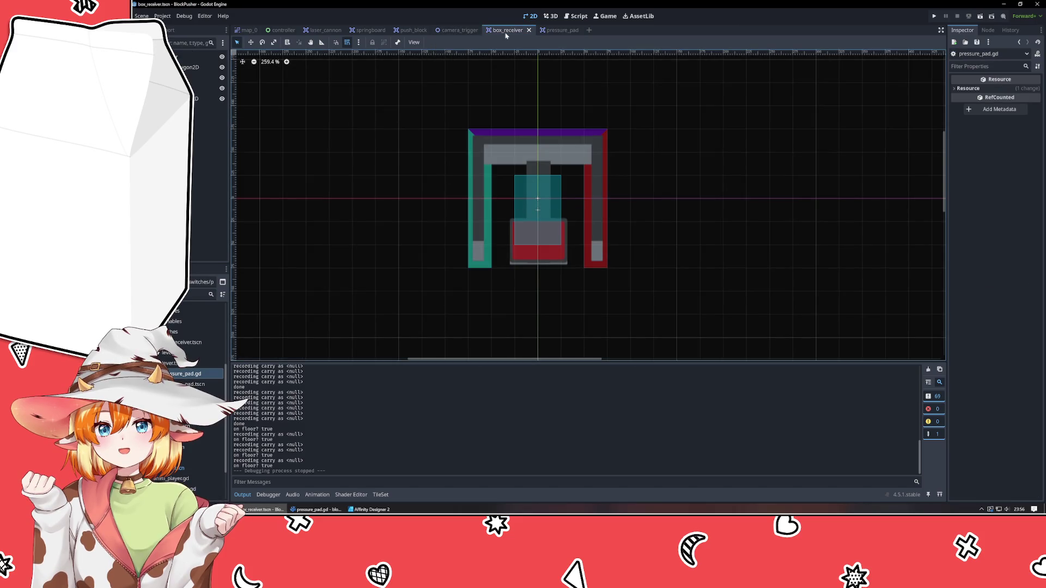
Step: Attach pressure_pad.gd to the box_receiver root node
{"action": "left_click", "coordinate": [222, 43]}
{"action": "key", "text": "Escape"}
{"action": "left_click", "coordinate": [316, 509]}
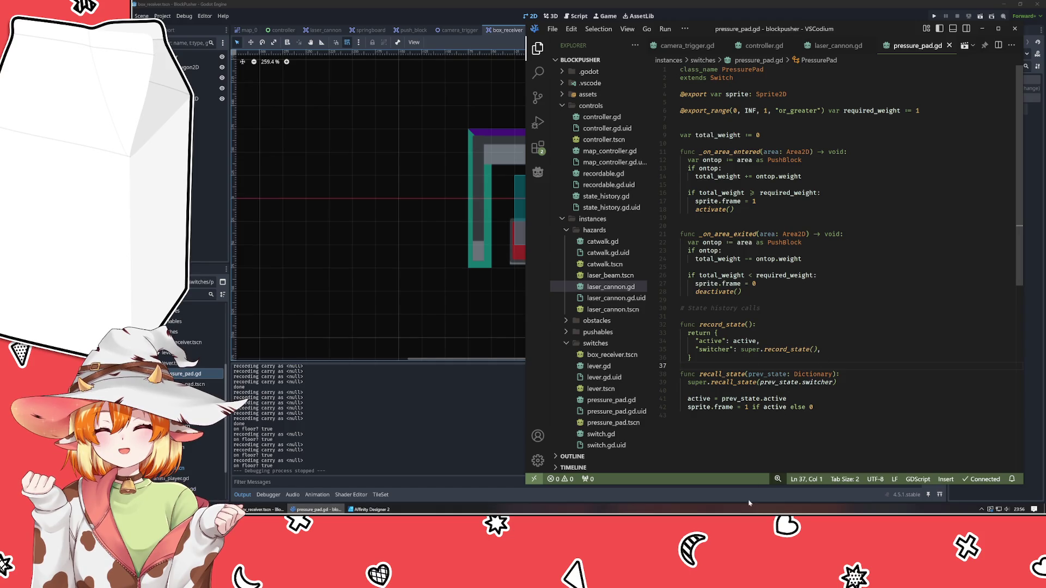
{"action": "left_click", "coordinate": [182, 379]}
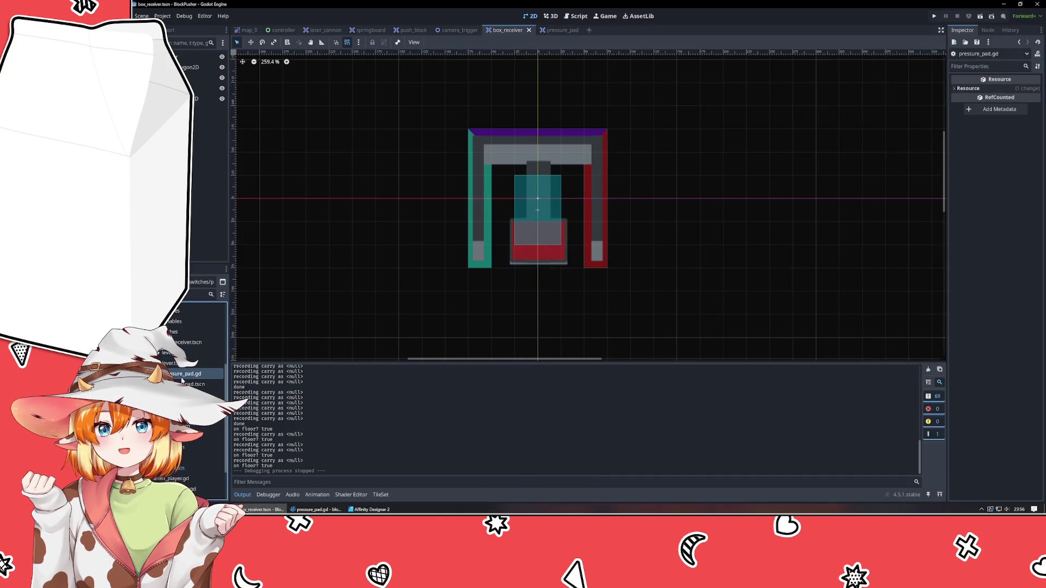
{"action": "left_click_drag", "start_coordinate": [177, 378], "coordinate": [201, 57]}
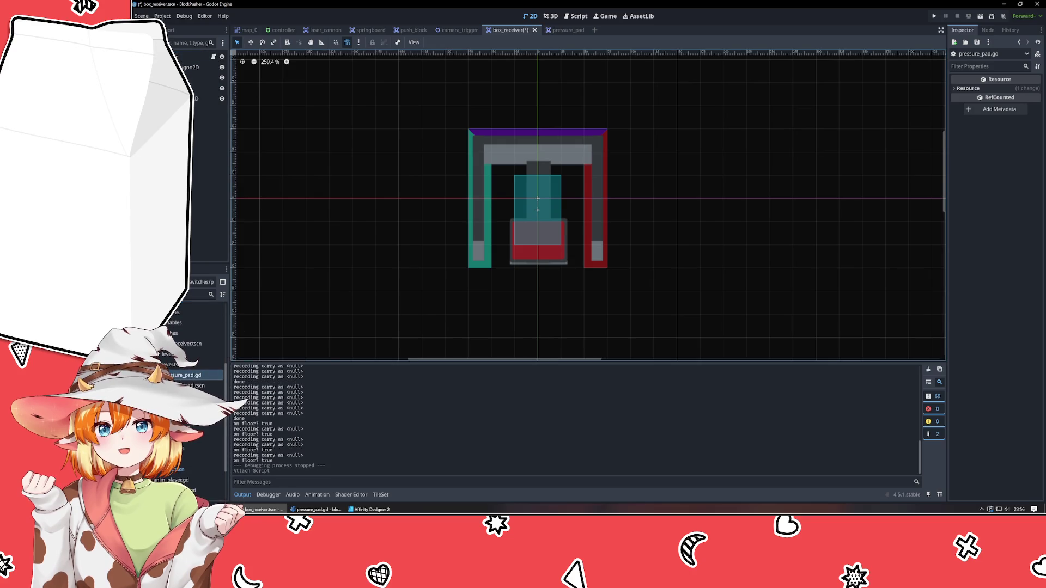
Step: Save and run the game, stop the failed run, and select BoxReceiver in map_0
{"action": "key", "text": "F5"}
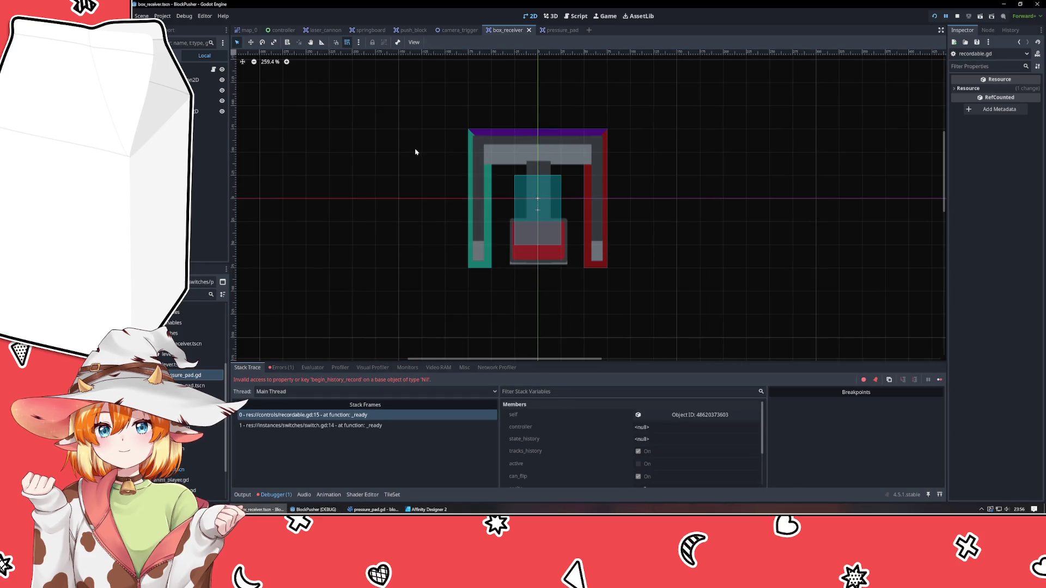
{"action": "key", "text": "F8"}
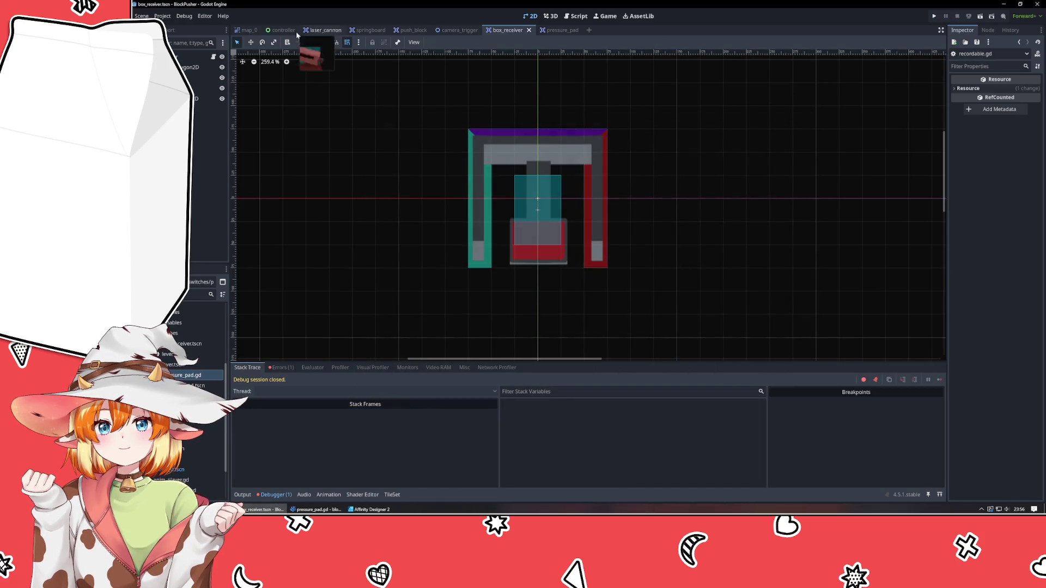
{"action": "left_click", "coordinate": [247, 30]}
{"action": "left_click", "coordinate": [508, 250]}
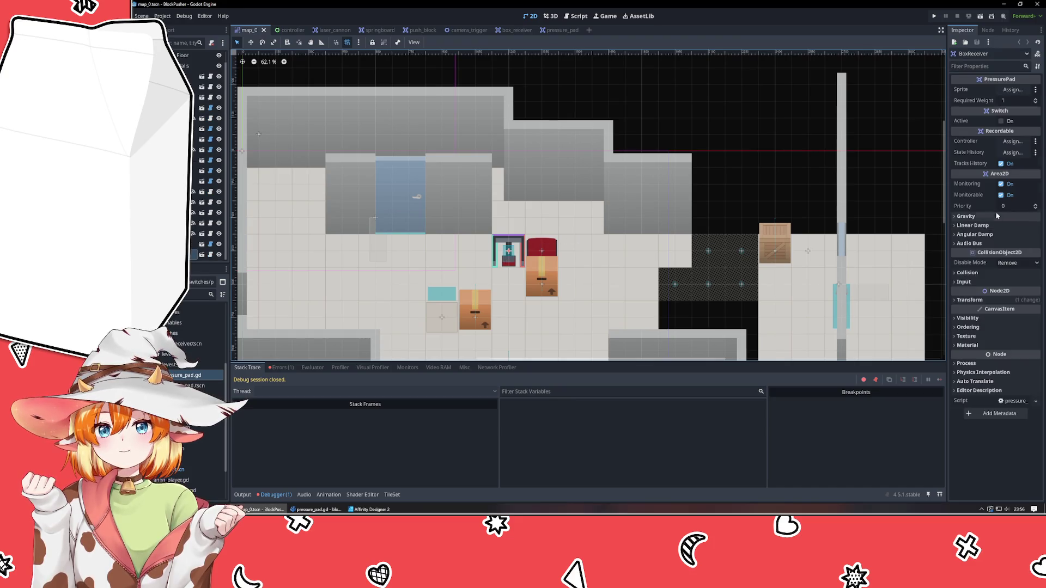
Step: Assign the Controller node to the BoxReceiver's Controller property
{"action": "left_click", "coordinate": [1013, 142]}
{"action": "left_click", "coordinate": [556, 178]}
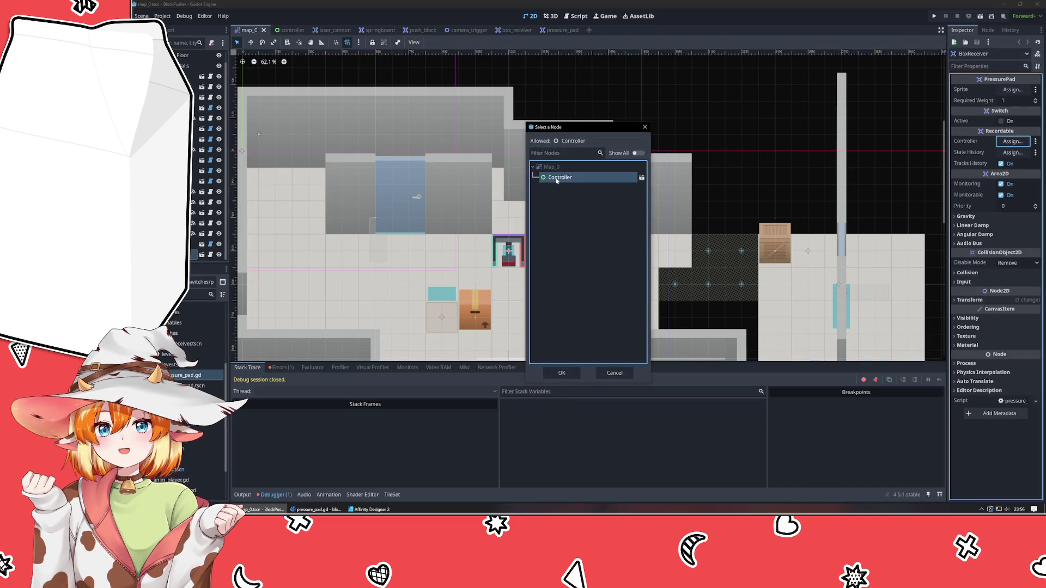
{"action": "double_click", "coordinate": [556, 179]}
Step: Add a StateHistory child to box_receiver, assign it as State History, and save
{"action": "left_click", "coordinate": [513, 30]}
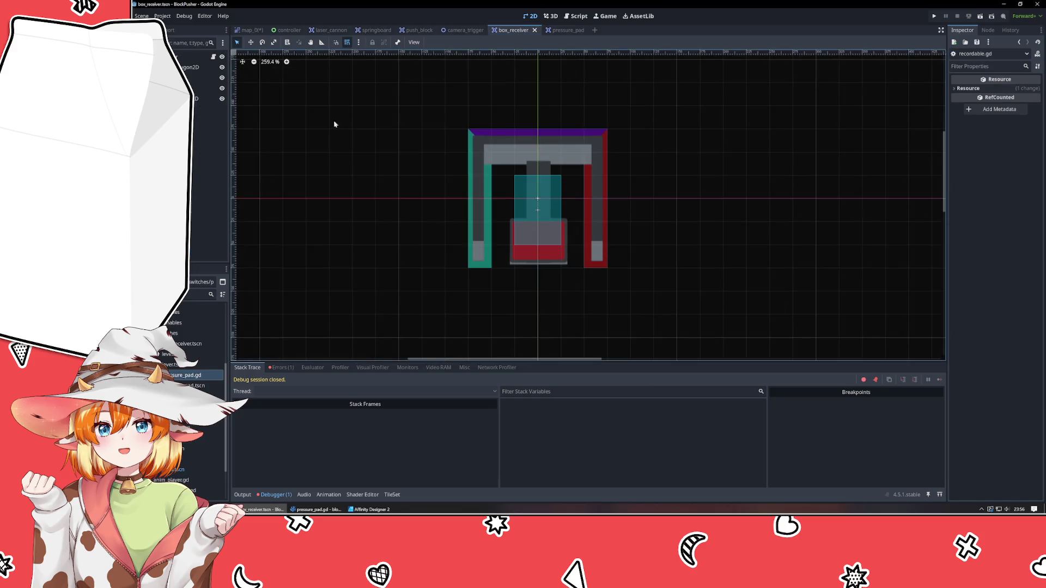
{"action": "right_click", "coordinate": [192, 142]}
{"action": "left_click", "coordinate": [221, 149]}
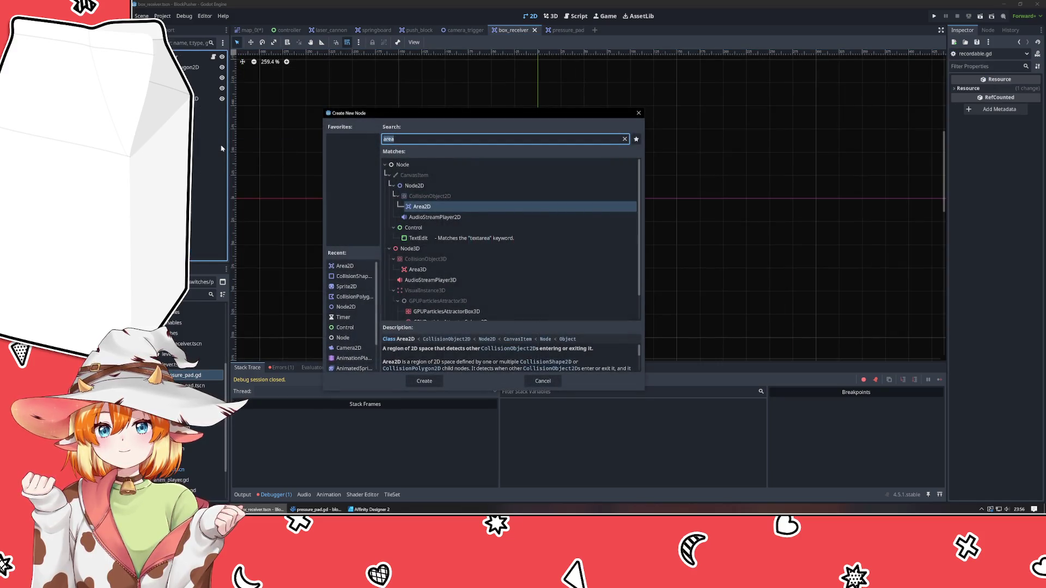
{"action": "type", "text": "state"}
{"action": "key", "text": "Return"}
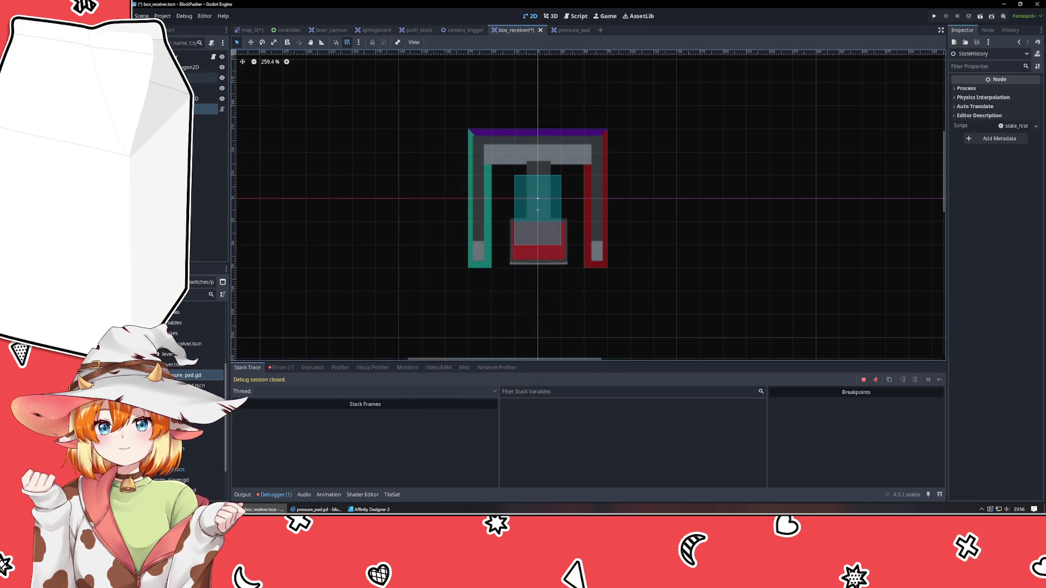
{"action": "left_click", "coordinate": [726, 117]}
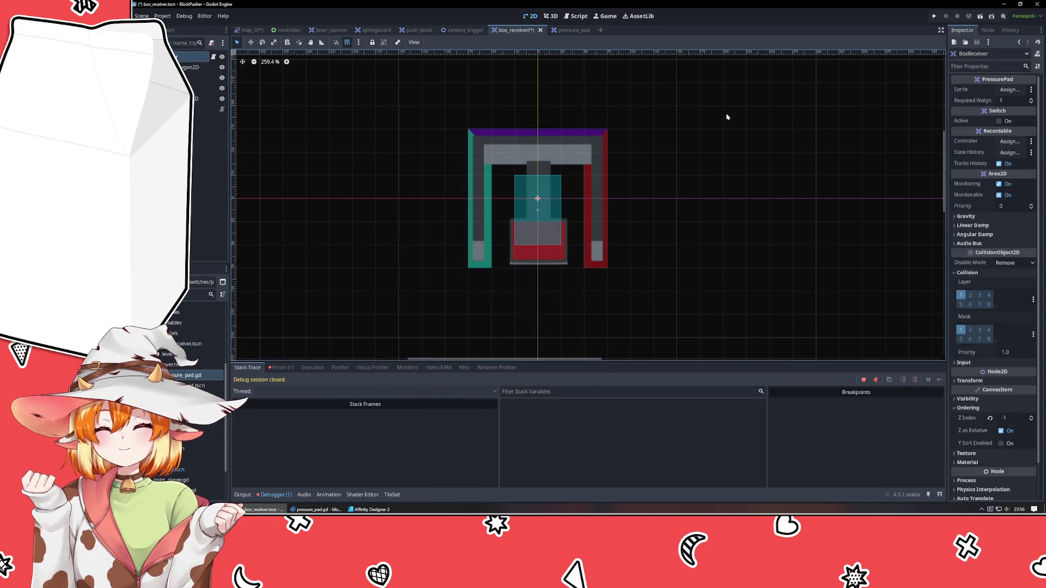
{"action": "left_click", "coordinate": [1009, 153]}
{"action": "double_click", "coordinate": [569, 179]}
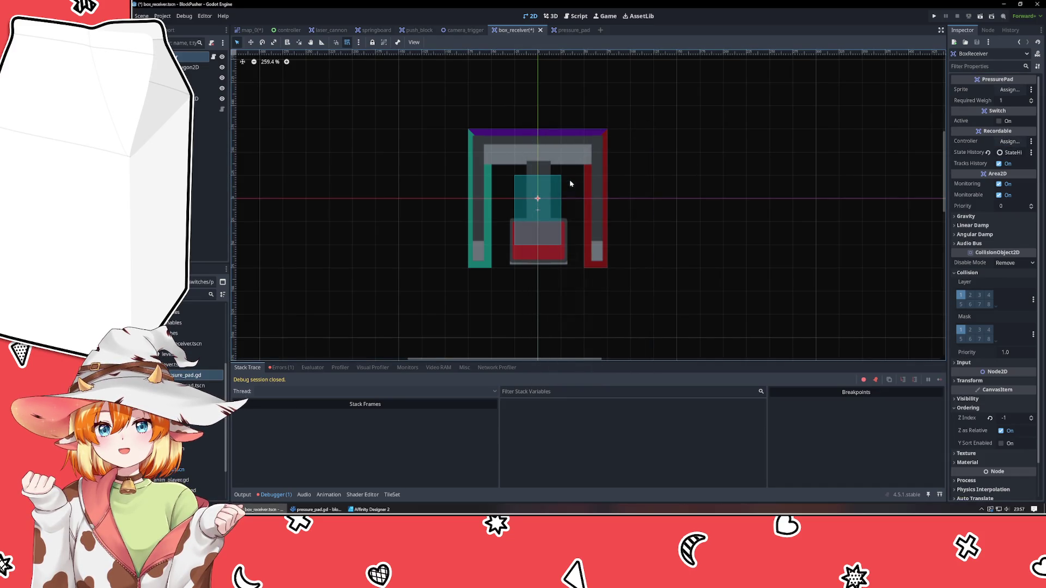
{"action": "key", "text": "ctrl+s"}
Step: In map_0, undo a stray floor tile and reselect the BoxReceiver
{"action": "left_click", "coordinate": [249, 30]}
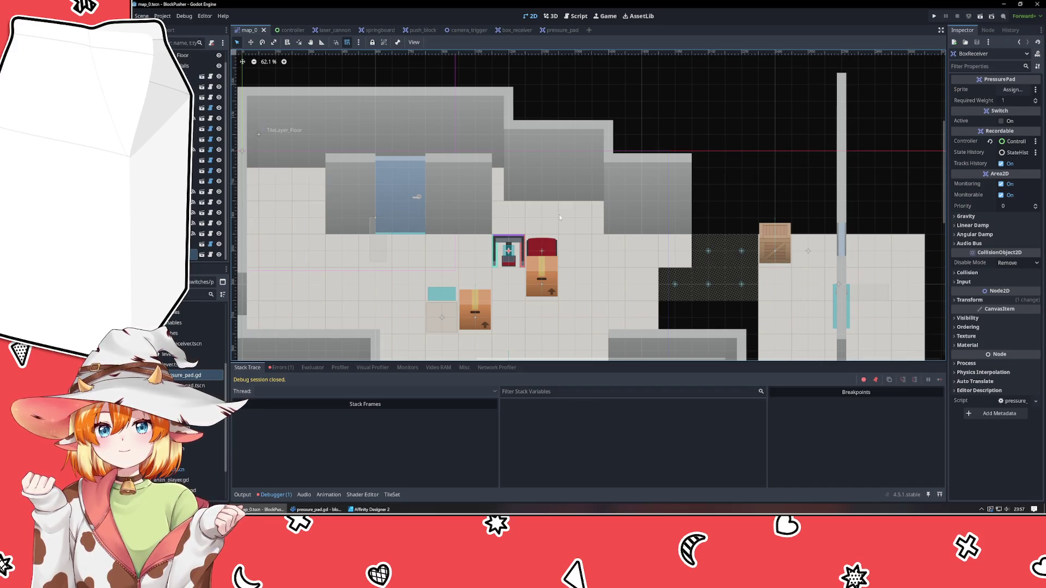
{"action": "left_click", "coordinate": [507, 280]}
{"action": "left_click", "coordinate": [766, 117]}
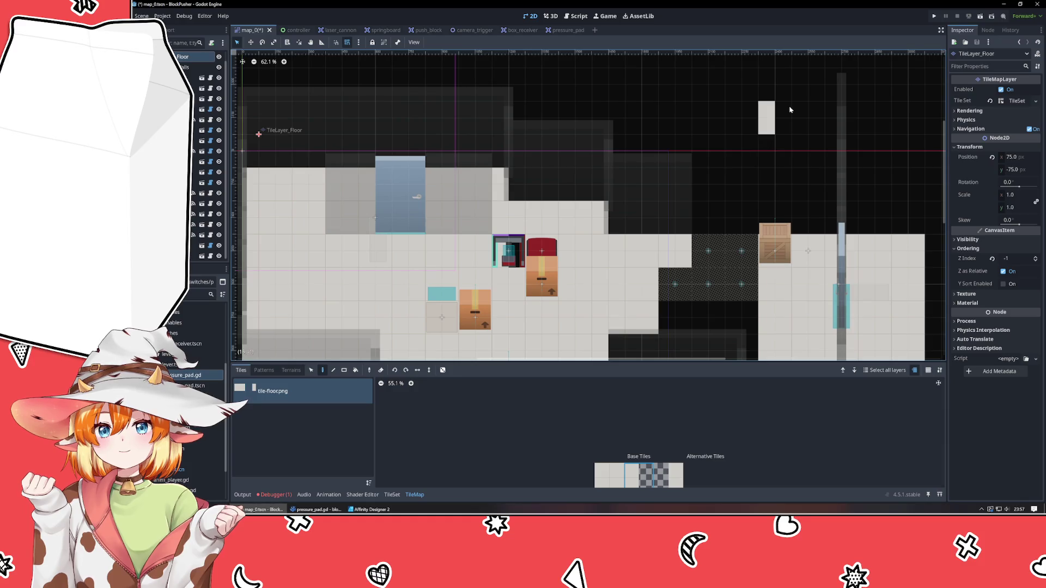
{"action": "key", "text": "Escape"}
{"action": "key", "text": "ctrl+z"}
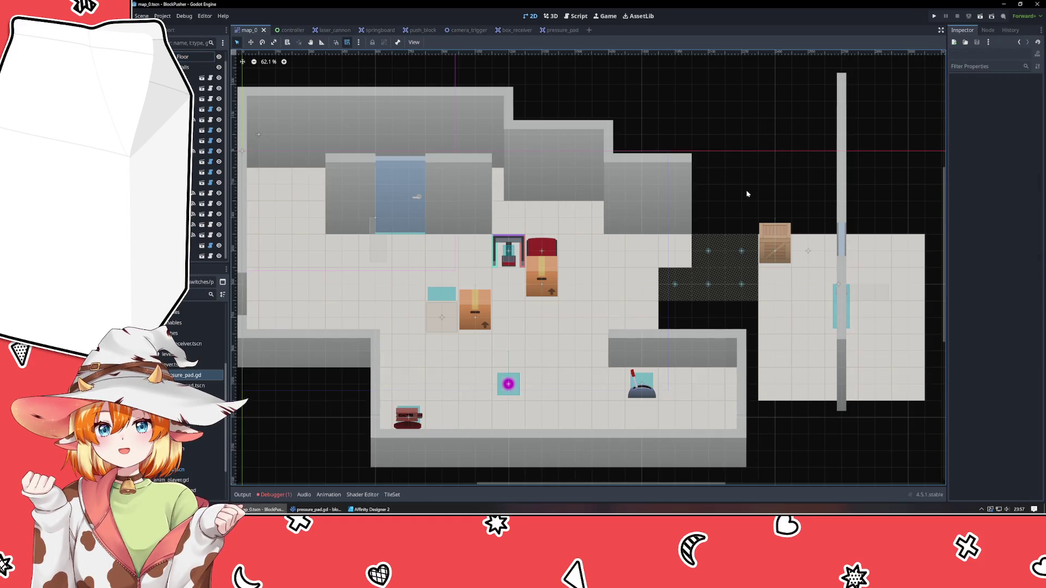
{"action": "scroll", "coordinate": [207, 82], "scroll_direction": "up", "scroll_amount": 1}
{"action": "left_click", "coordinate": [207, 56]}
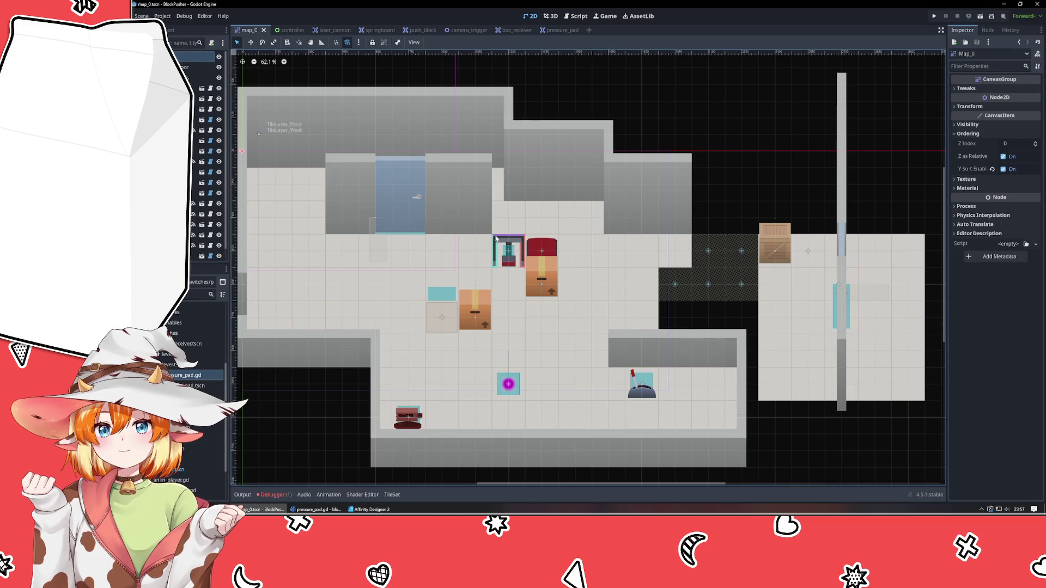
{"action": "left_click", "coordinate": [510, 253]}
{"action": "scroll", "coordinate": [511, 253], "scroll_direction": "up", "scroll_amount": 1}
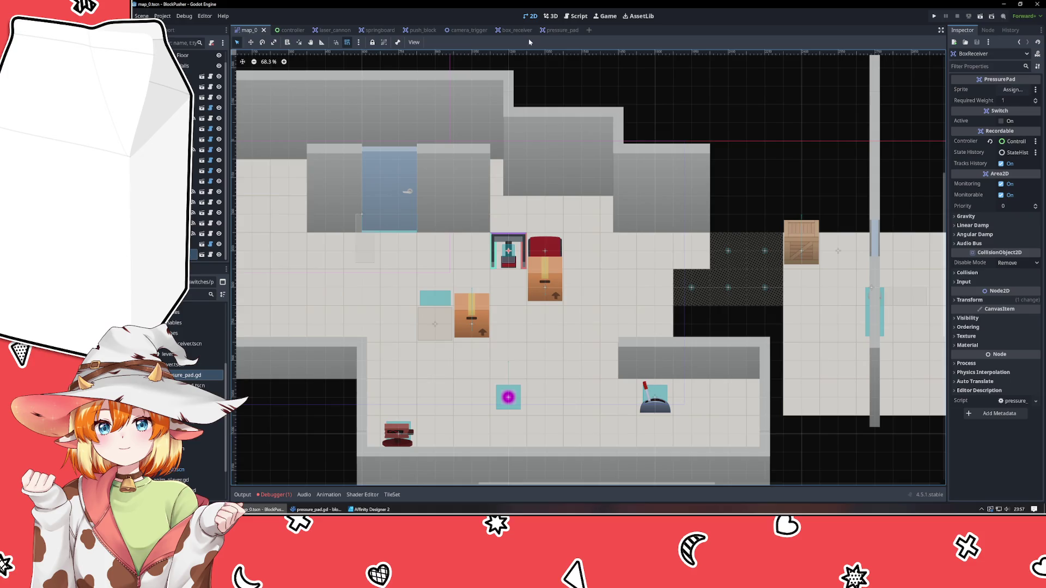
Step: Point the pressure pad's Sprite property at Sprite2D, save box_receiver, and return to map_0
{"action": "left_click", "coordinate": [560, 30]}
{"action": "left_click", "coordinate": [507, 30]}
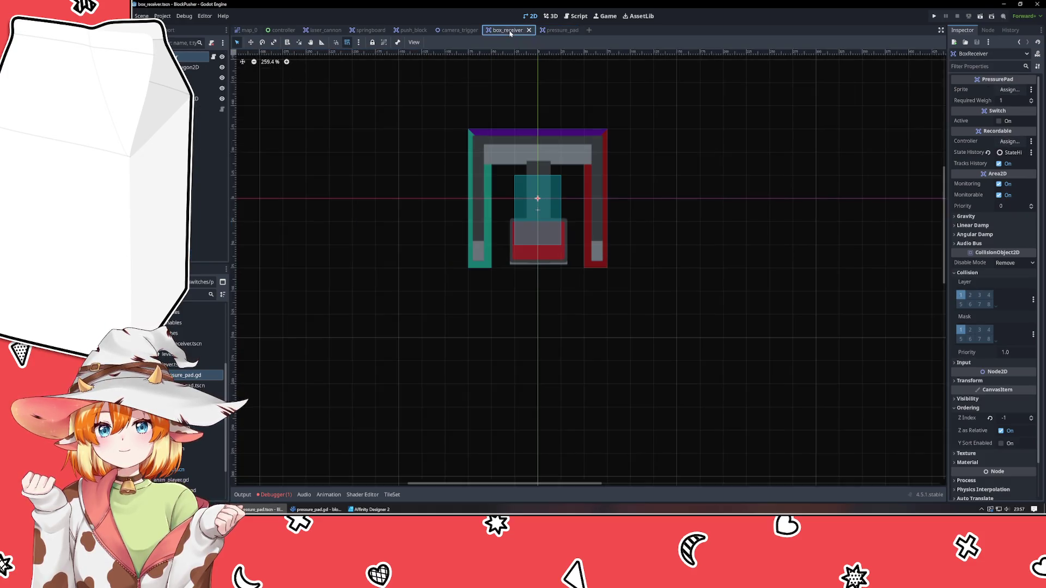
{"action": "left_click", "coordinate": [1008, 90]}
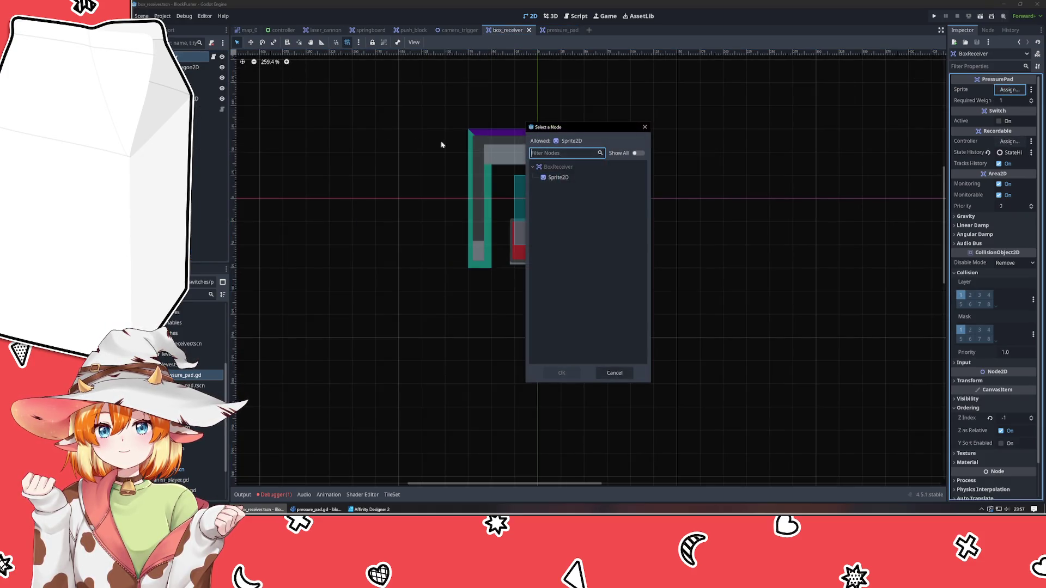
{"action": "double_click", "coordinate": [558, 177]}
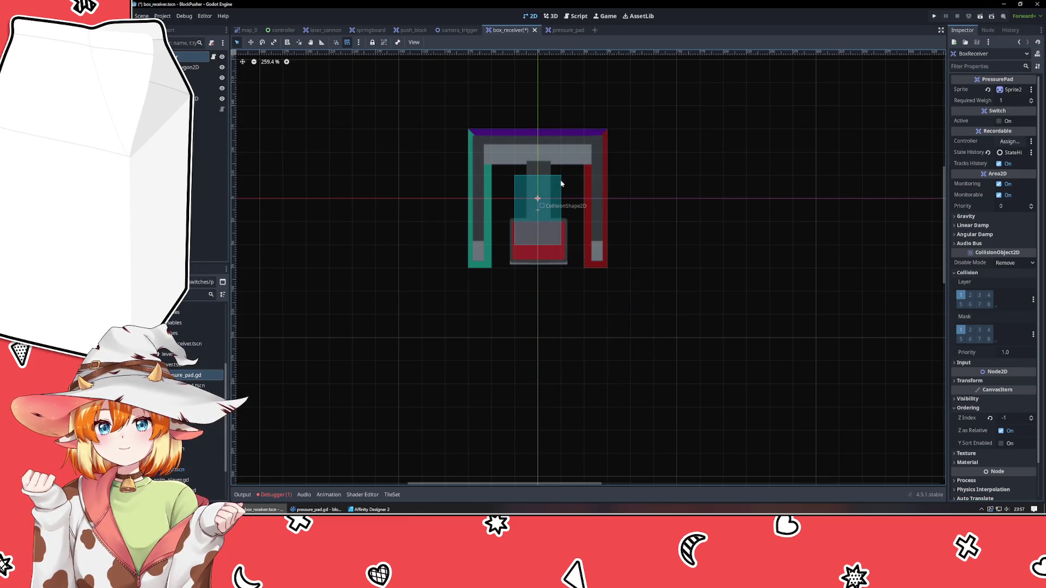
{"action": "key", "text": "ctrl+s"}
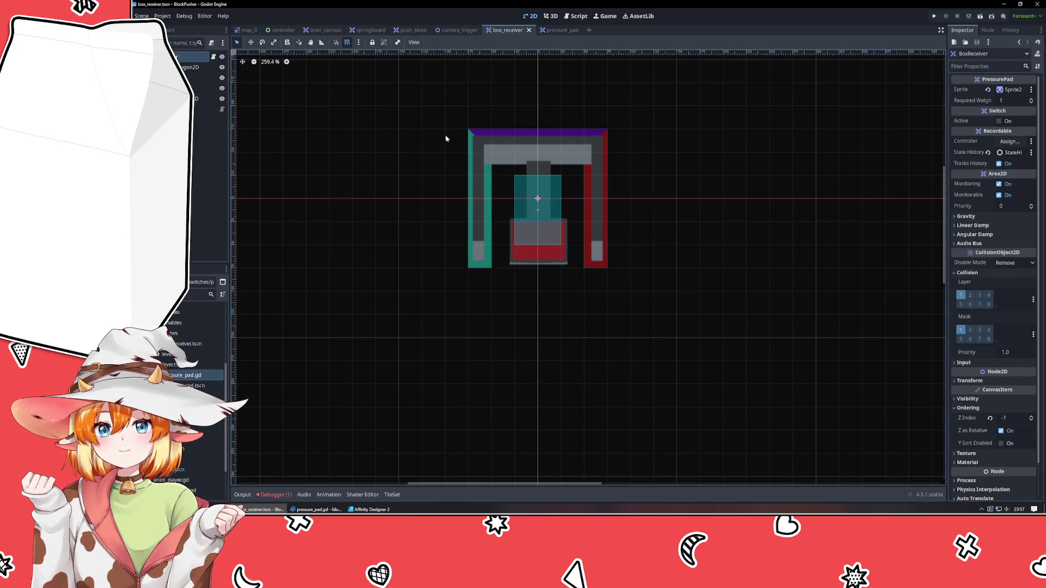
{"action": "left_click", "coordinate": [248, 30]}
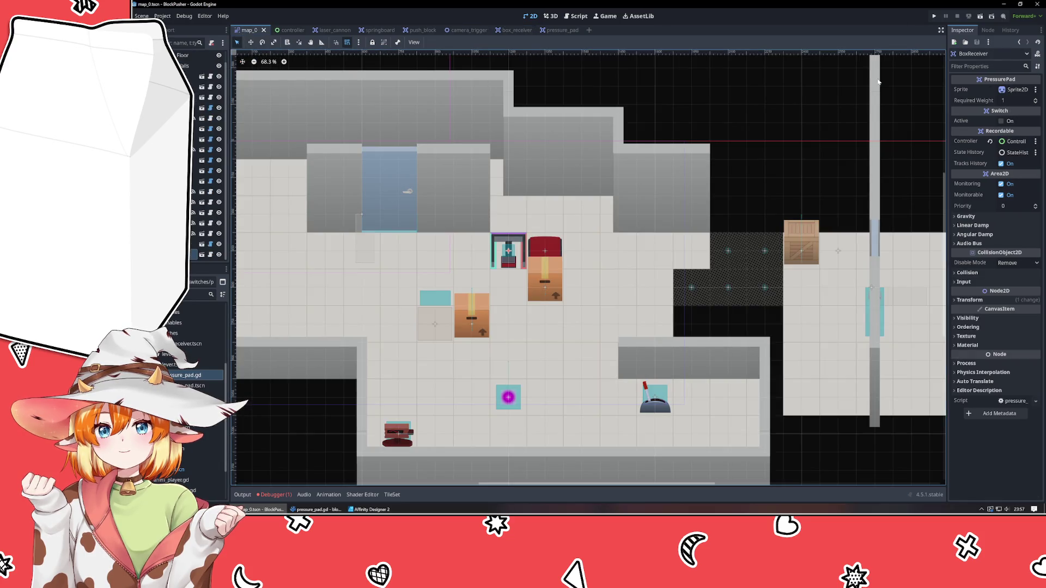
Step: Run the game, push a box left onto the receiver, and stop the run
{"action": "left_click", "coordinate": [934, 17]}
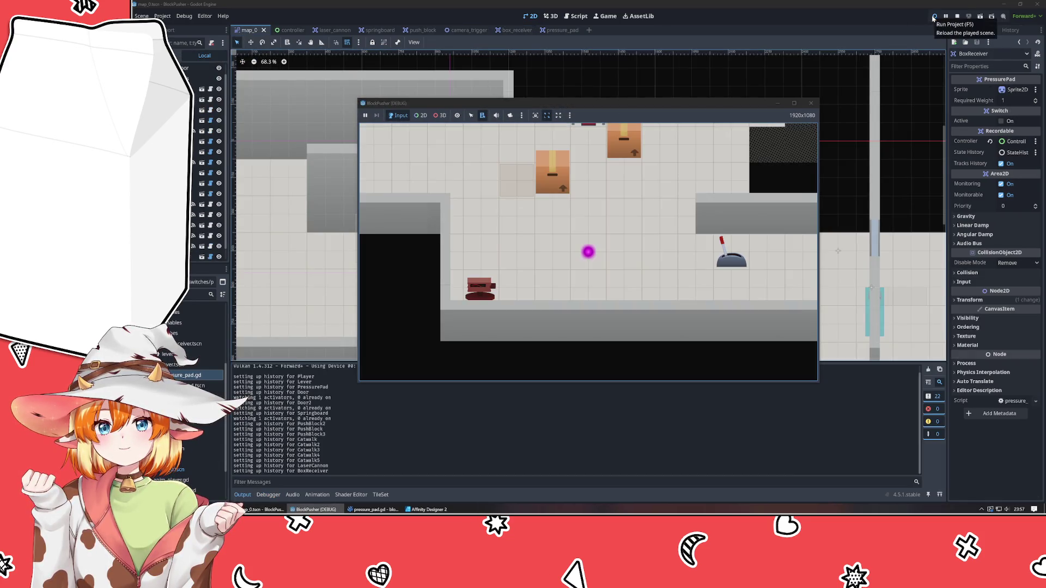
{"action": "key", "text": "Up"}
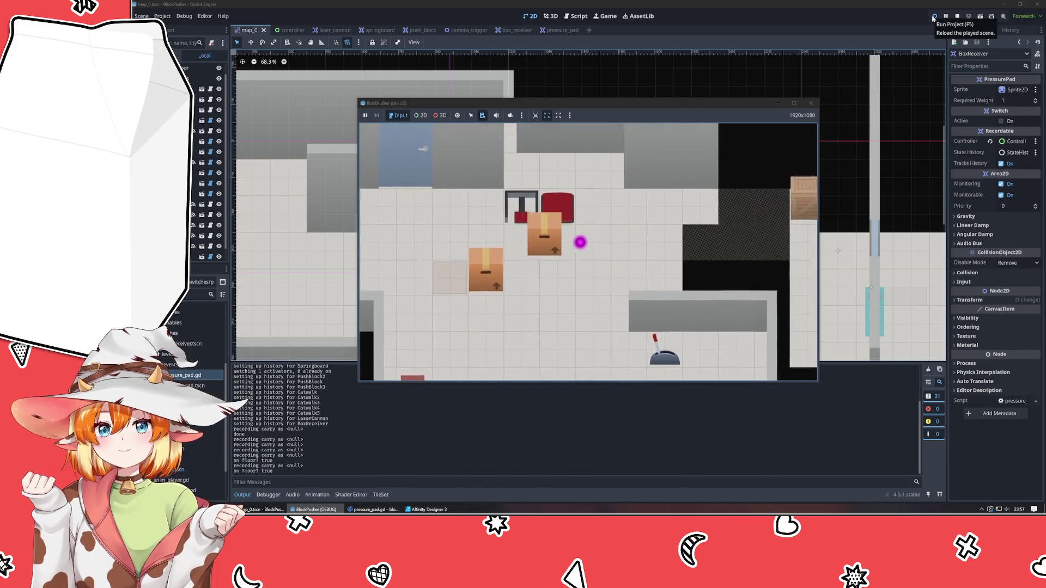
{"action": "key", "text": "Left"}
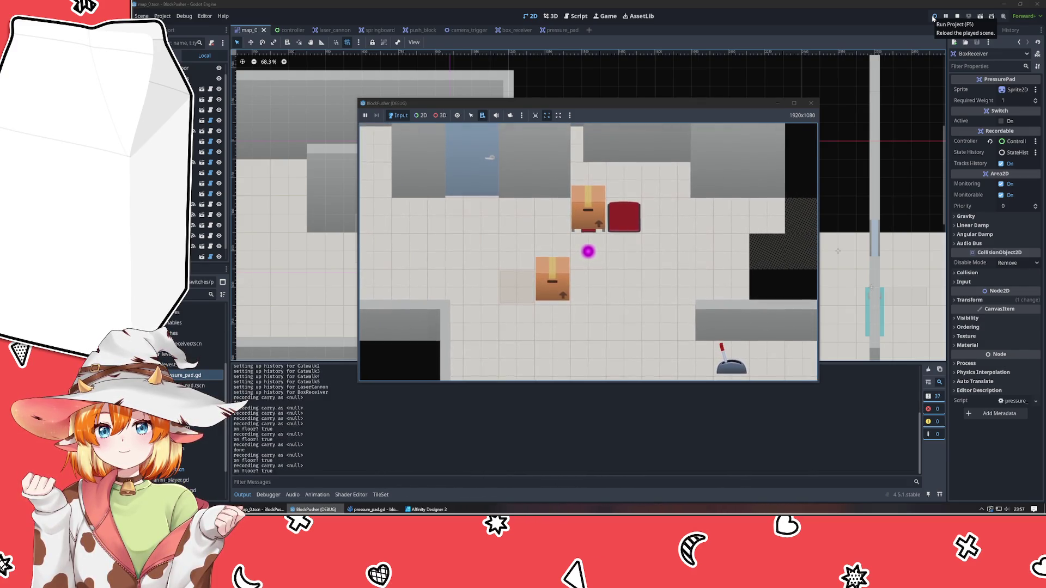
{"action": "key", "text": "Down"}
{"action": "key", "text": "Up"}
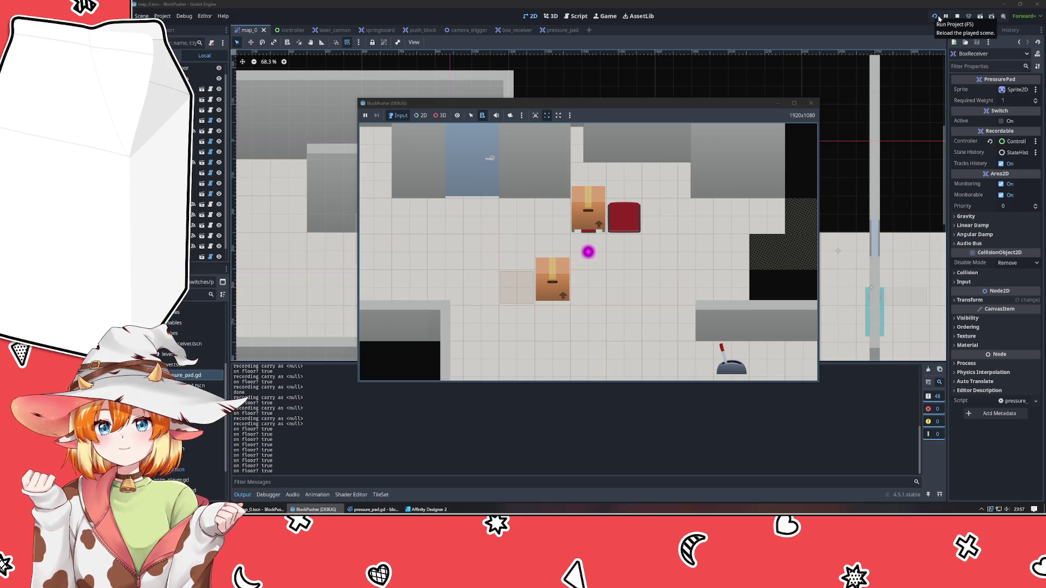
{"action": "left_click", "coordinate": [810, 103]}
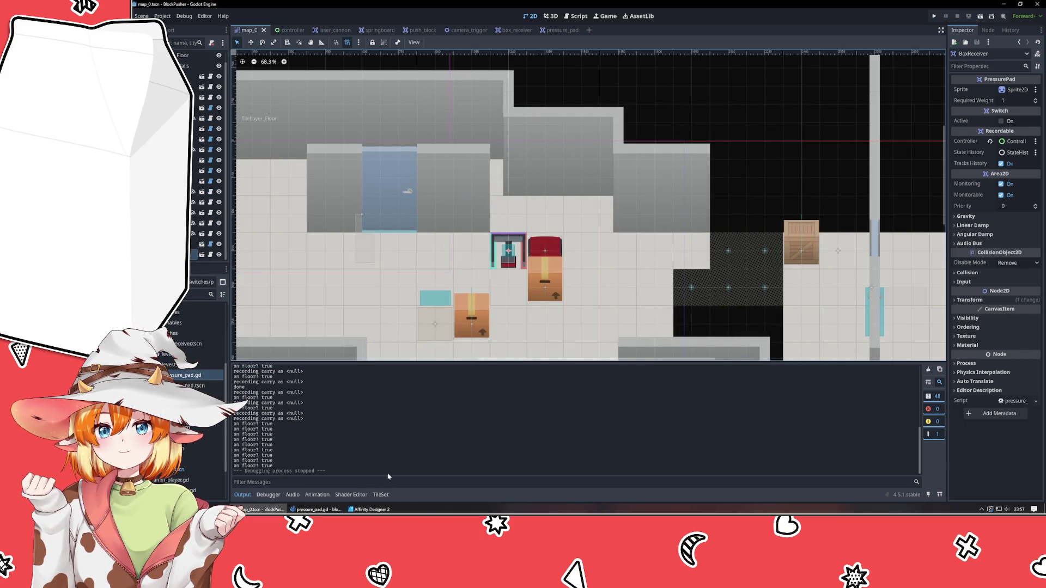
{"action": "key", "text": "alt+Tab"}
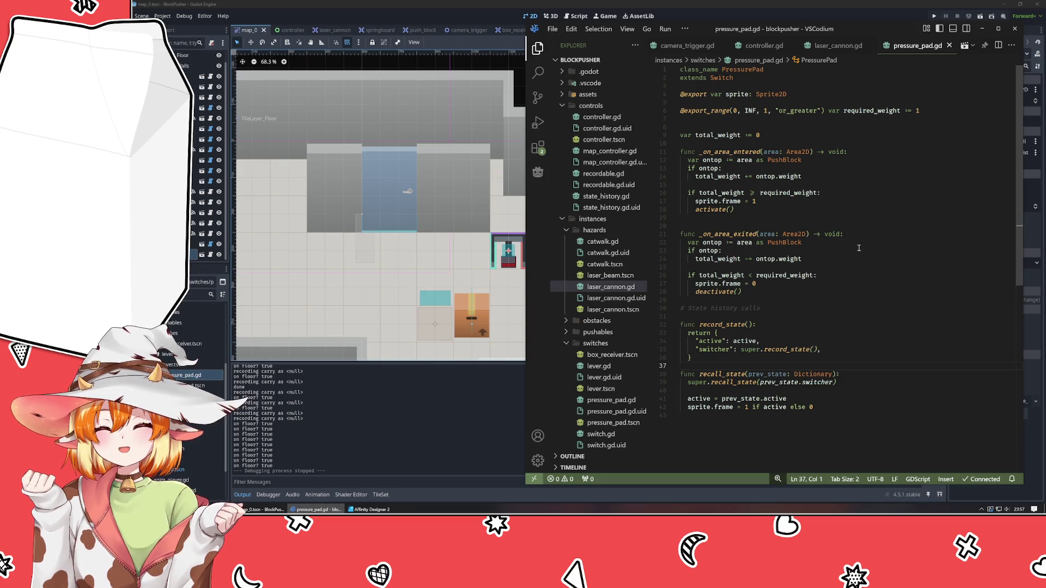
Step: Add a print("new weight") line above the weight check in the area-entered handler
{"action": "left_click", "coordinate": [880, 156]}
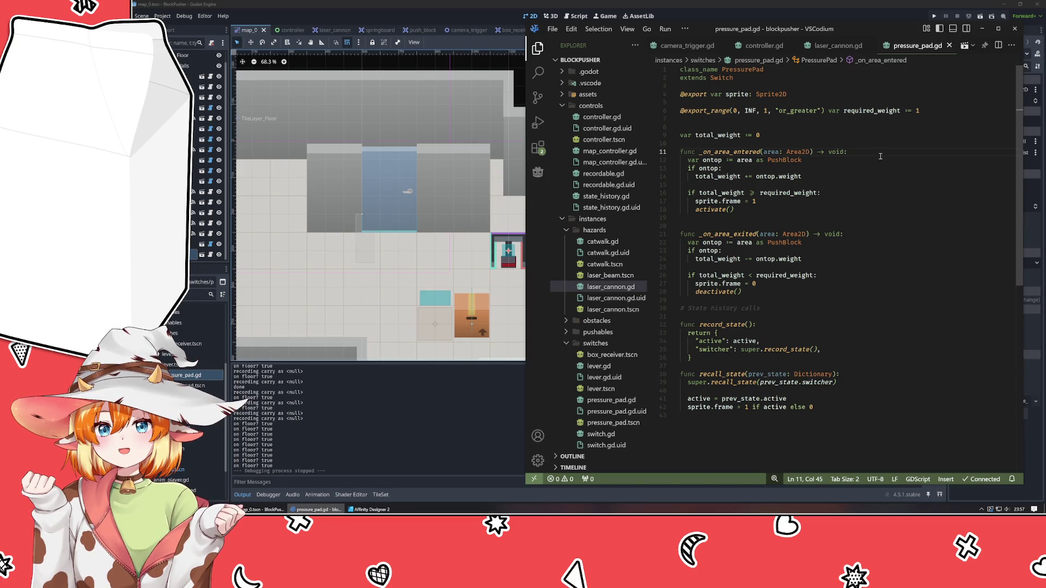
{"action": "key", "text": "Return"}
{"action": "type", "text": "print"}
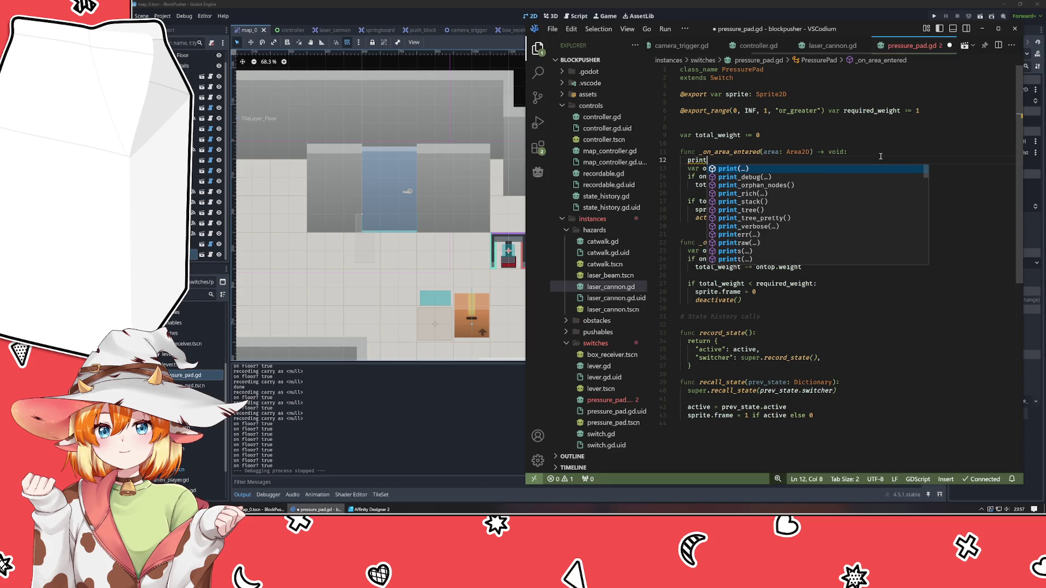
{"action": "type", "text": "("}
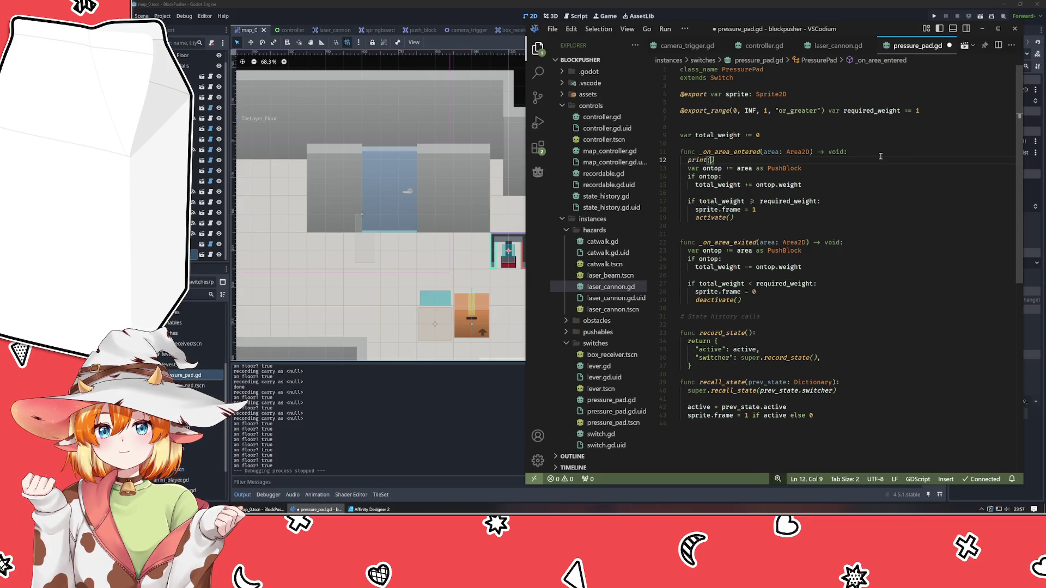
{"action": "key", "text": "End"}
{"action": "key", "text": "Return"}
{"action": "key", "text": "Up"}
{"action": "key", "text": "End"}
{"action": "key", "text": "Left"}
{"action": "type", "text": "\""}
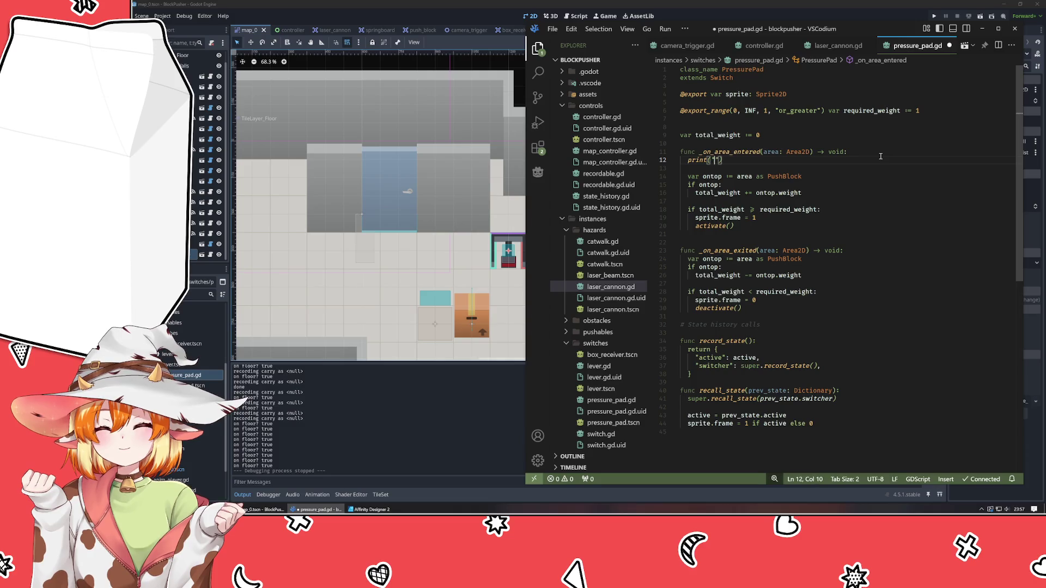
{"action": "type", "text": "new "}
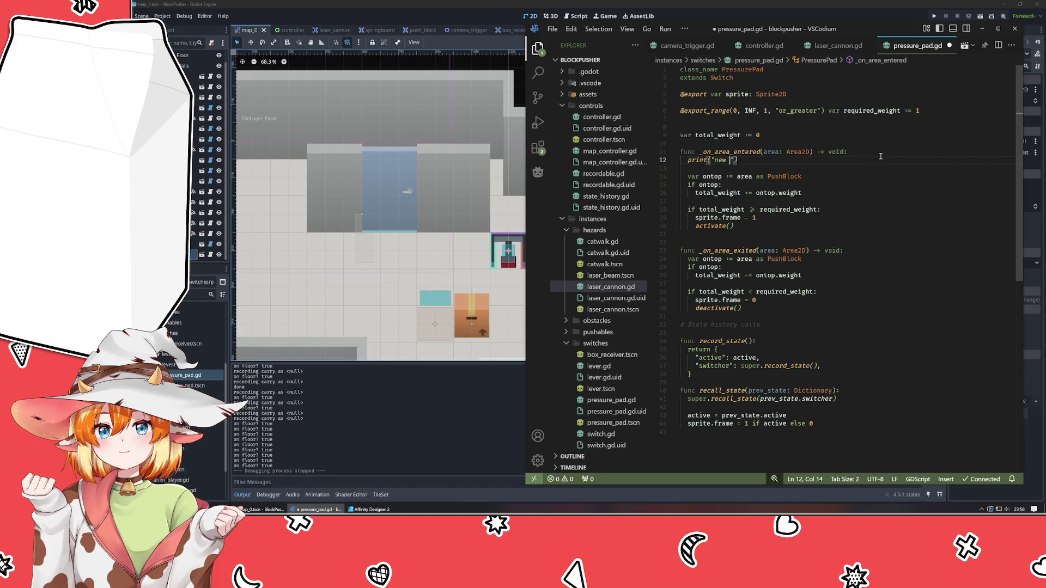
{"action": "type", "text": "weight"}
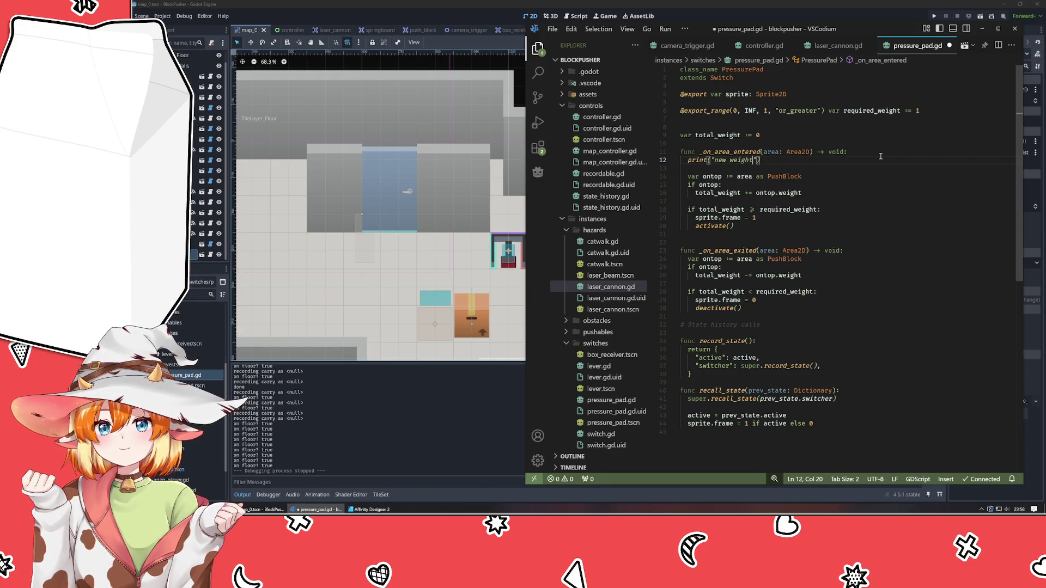
{"action": "key", "text": "alt+Down"}
{"action": "key", "text": "alt+Down"}
{"action": "key", "text": "alt+Down"}
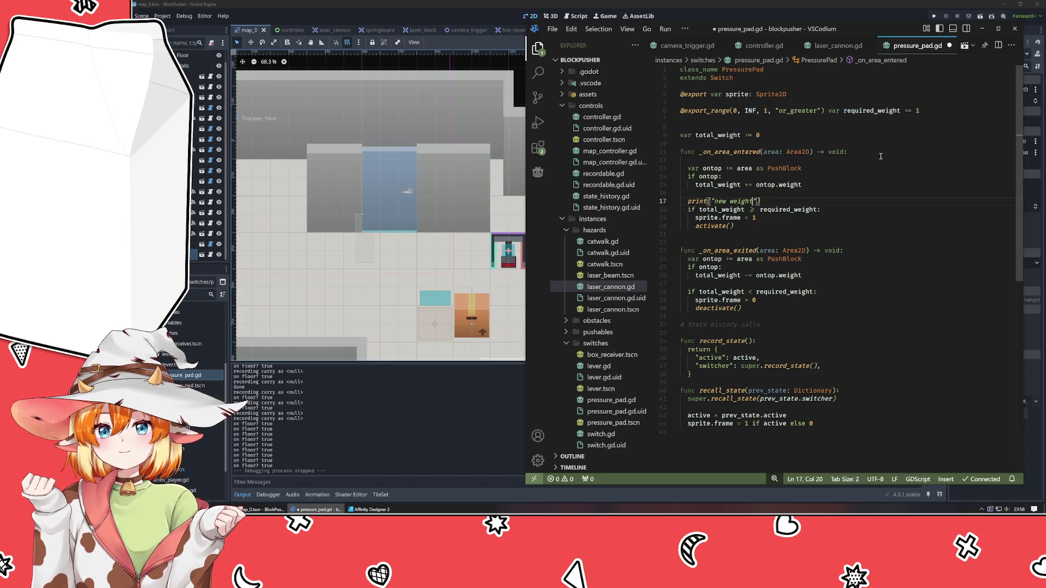
{"action": "key", "text": "Up"}
{"action": "key", "text": "Up"}
{"action": "key", "text": "Up"}
{"action": "key", "text": "BackSpace"}
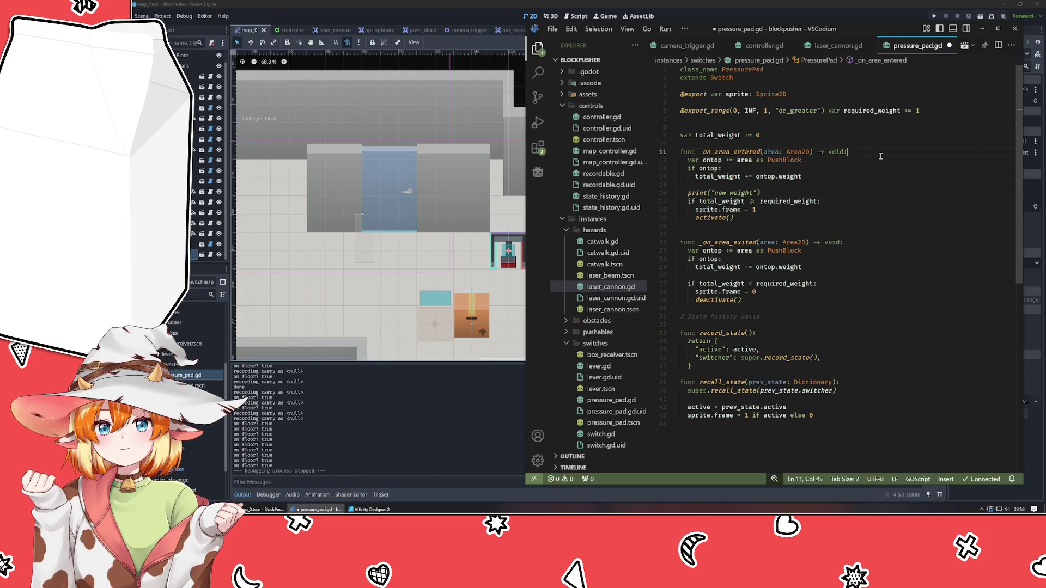
Step: Make the print output "weight = " followed by total_weight
{"action": "key", "text": "Down"}
{"action": "key", "text": "Down"}
{"action": "key", "text": "Down"}
{"action": "key", "text": "Left"}
{"action": "key", "text": "Left"}
{"action": "key", "text": "ctrl+shift+Left"}
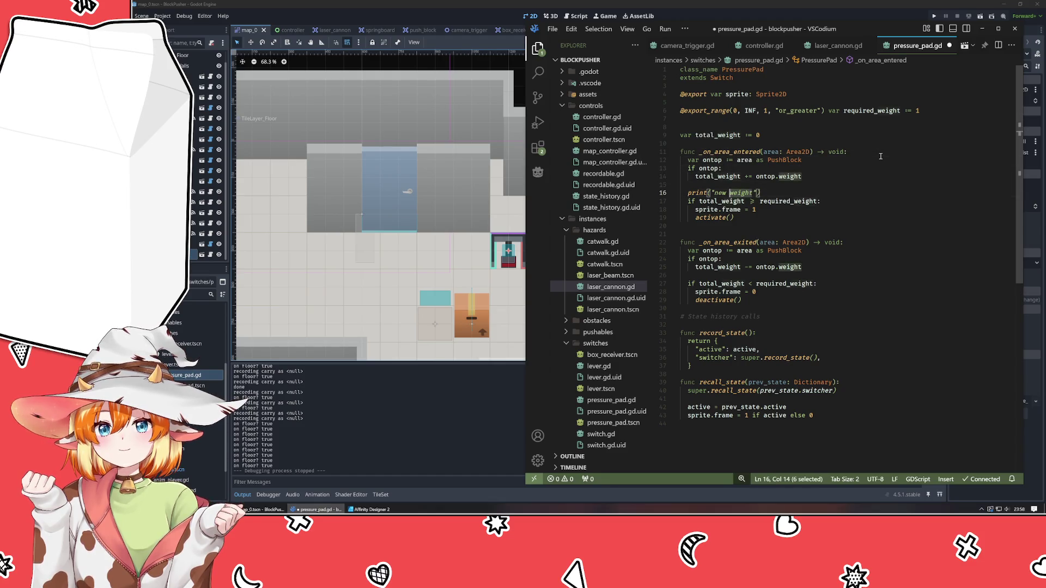
{"action": "key", "text": "ctrl+shift+Left"}
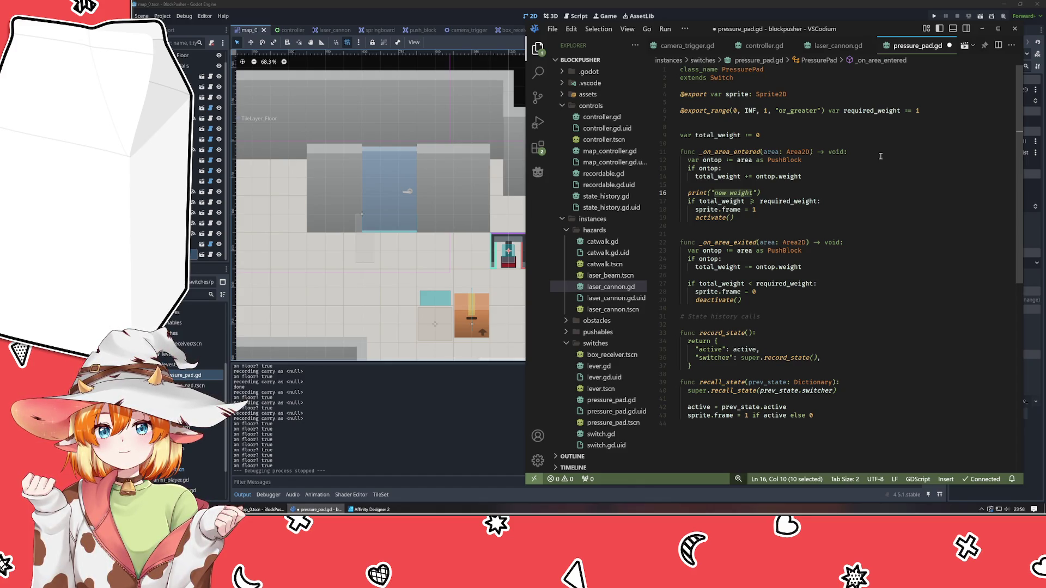
{"action": "type", "text": "weight = \""}
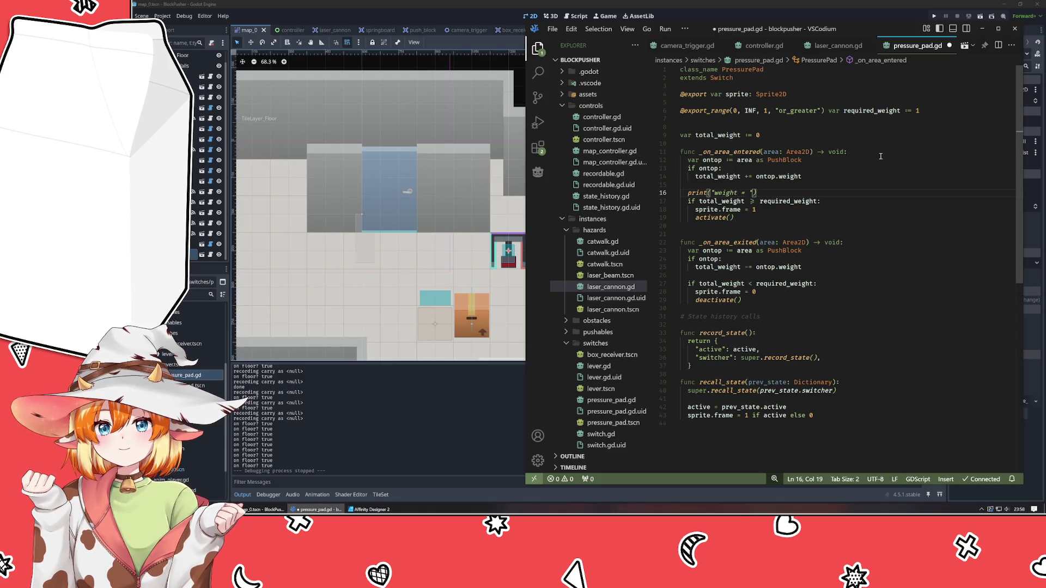
{"action": "type", "text": ", toit"}
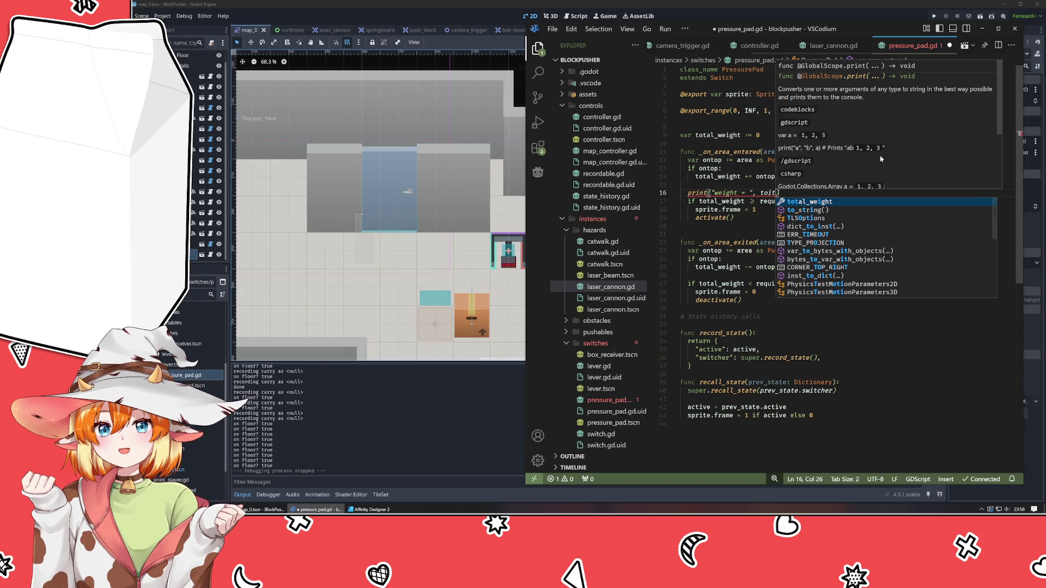
{"action": "key", "text": "Tab"}
{"action": "type", "text": ")"}
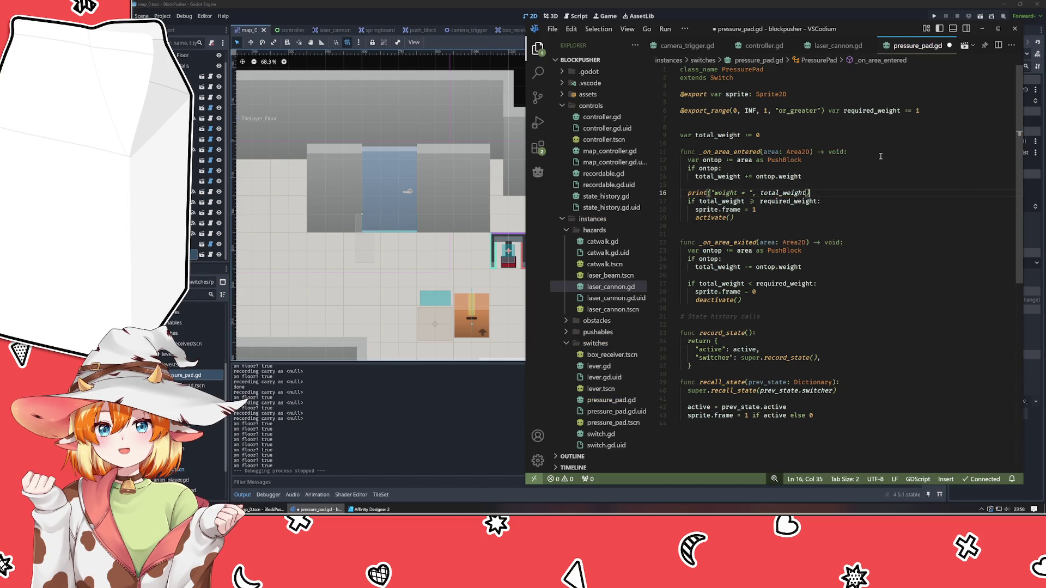
{"action": "key", "text": "shift+Home"}
{"action": "key", "text": "ctrl+c"}
Step: Copy the print line into the area-exited handler, labelled "lost weight:"
{"action": "key", "text": "End"}
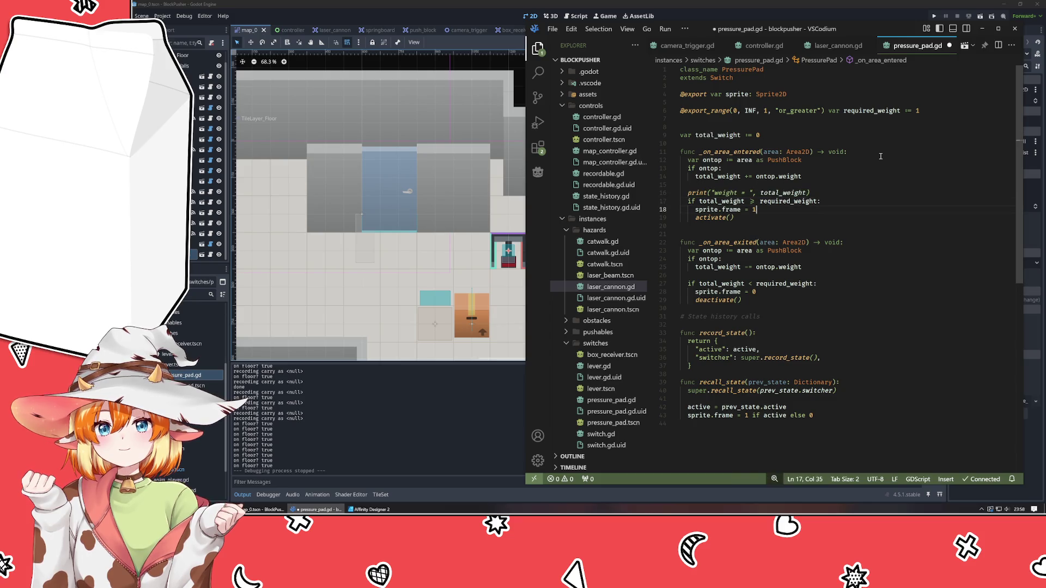
{"action": "key", "text": "Down"}
{"action": "key", "text": "Down"}
{"action": "key", "text": "Down"}
{"action": "key", "text": "Down"}
{"action": "key", "text": "Return"}
{"action": "key", "text": "ctrl+v"}
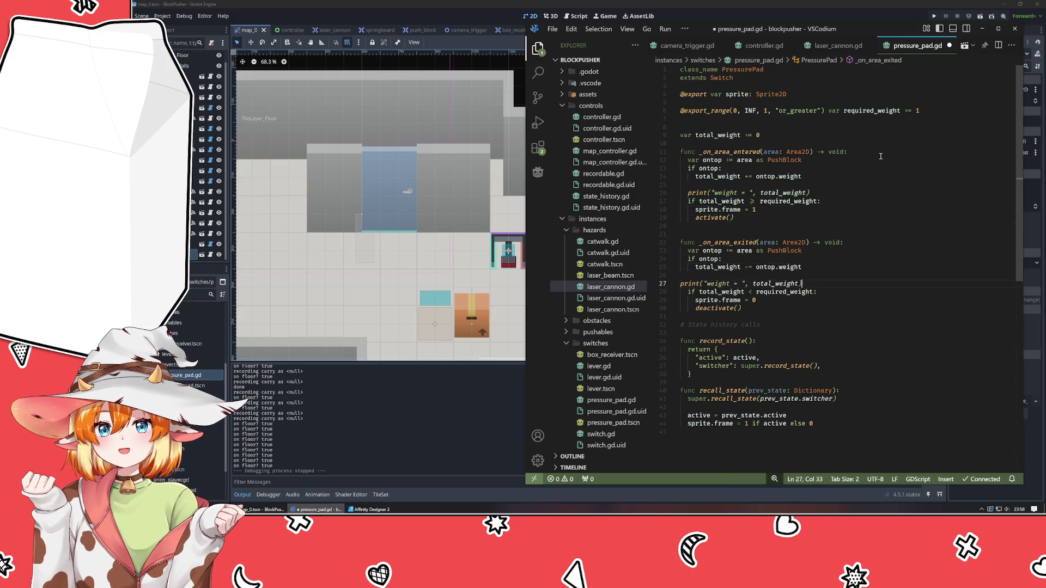
{"action": "key", "text": "Home"}
{"action": "key", "text": "Right"}
{"action": "key", "text": "Right"}
{"action": "key", "text": "Right"}
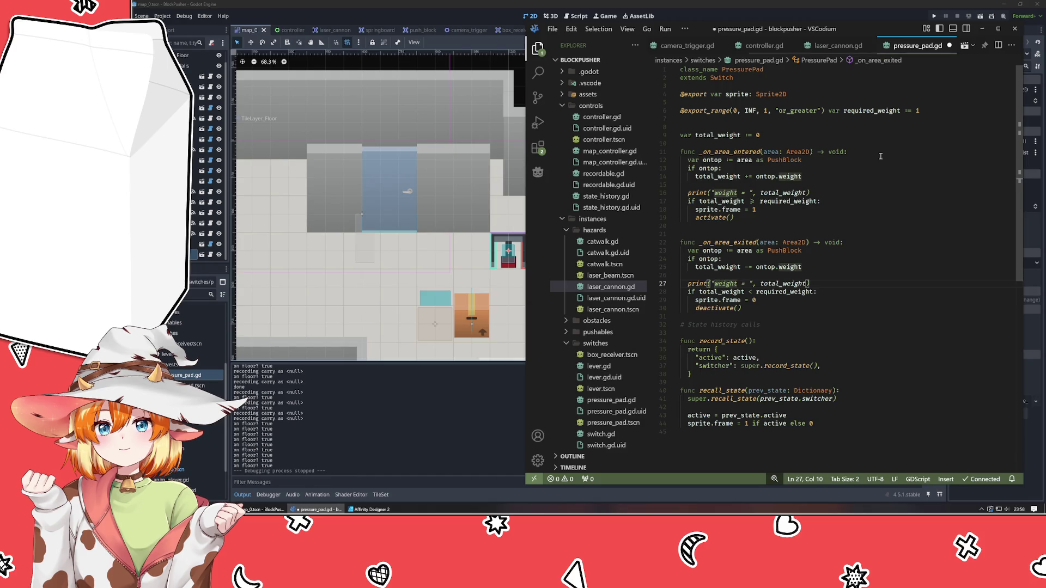
{"action": "type", "text": "lost"}
{"action": "key", "text": "Up"}
{"action": "key", "text": "Up"}
{"action": "key", "text": "Up"}
{"action": "key", "text": "Down"}
{"action": "key", "text": "Down"}
{"action": "key", "text": "Down"}
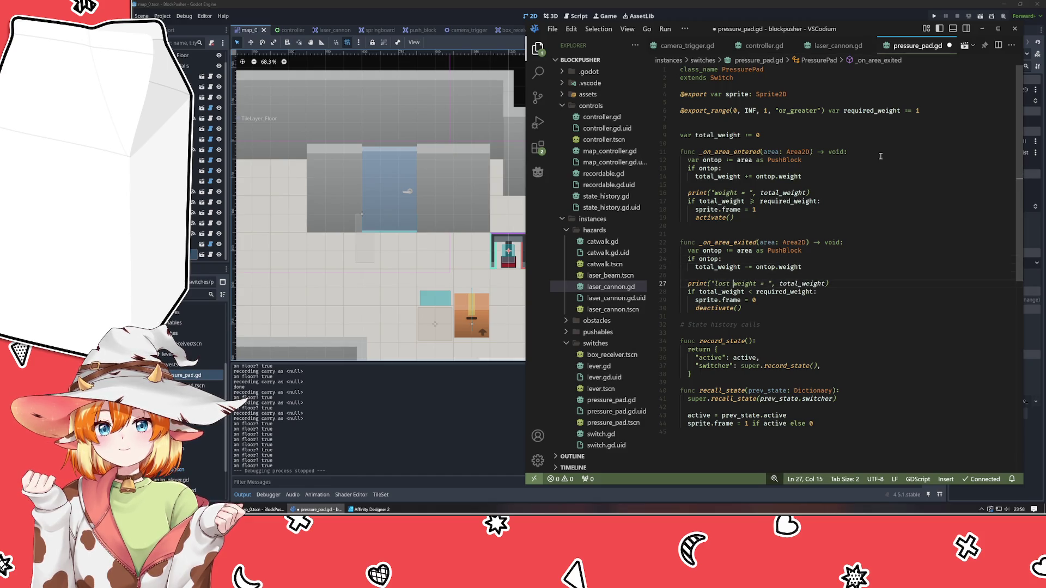
{"action": "key", "text": "Right"}
{"action": "key", "text": "Right"}
{"action": "key", "text": "Right"}
{"action": "key", "text": "BackSpace"}
{"action": "key", "text": "BackSpace"}
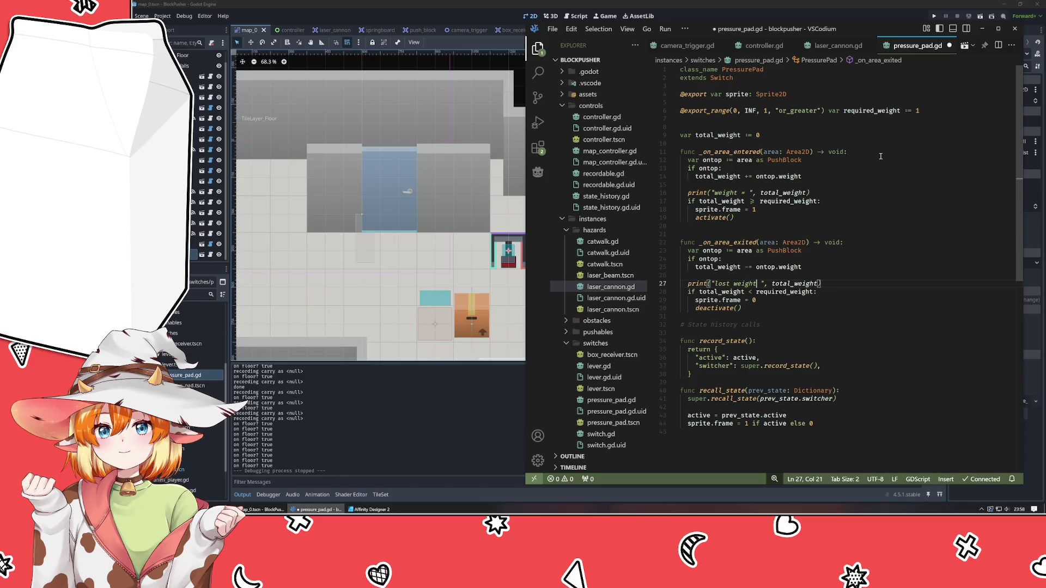
{"action": "type", "text": ":"}
Step: Relabel the entry print "gained weight:" and save pressure_pad.gd
{"action": "key", "text": "Up"}
{"action": "key", "text": "Up"}
{"action": "key", "text": "Up"}
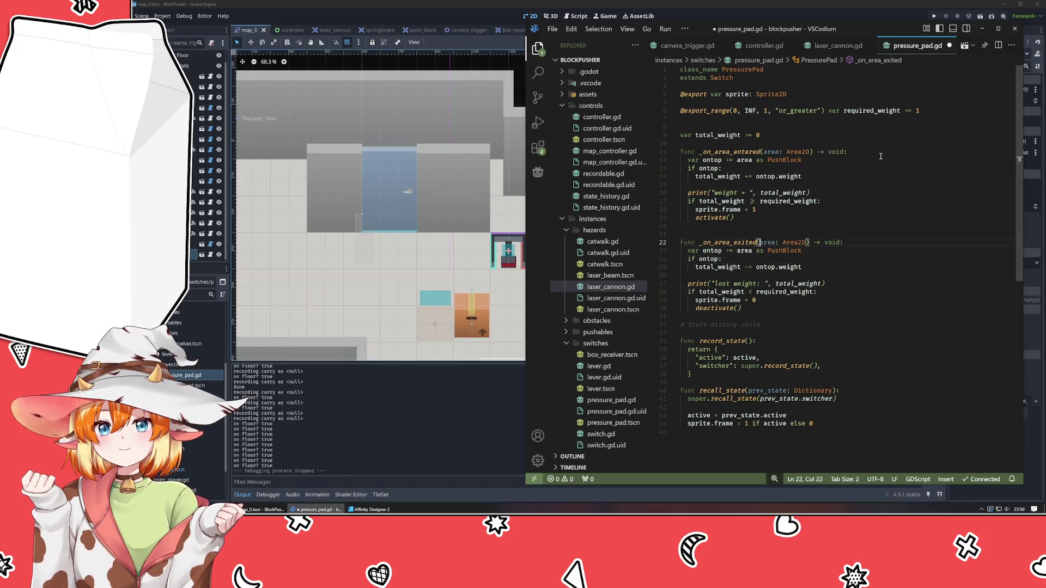
{"action": "key", "text": "Up"}
{"action": "key", "text": "Up"}
{"action": "key", "text": "Up"}
{"action": "key", "text": "ctrl+Left"}
{"action": "type", "text": "gained"}
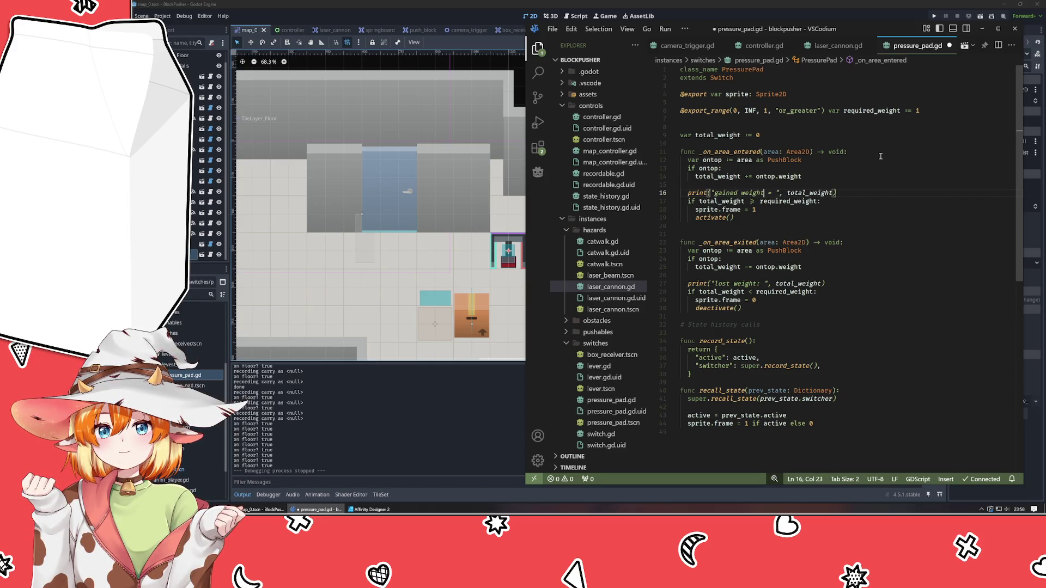
{"action": "key", "text": "Delete"}
{"action": "key", "text": "Delete"}
{"action": "type", "text": ":"}
{"action": "key", "text": "ctrl+s"}
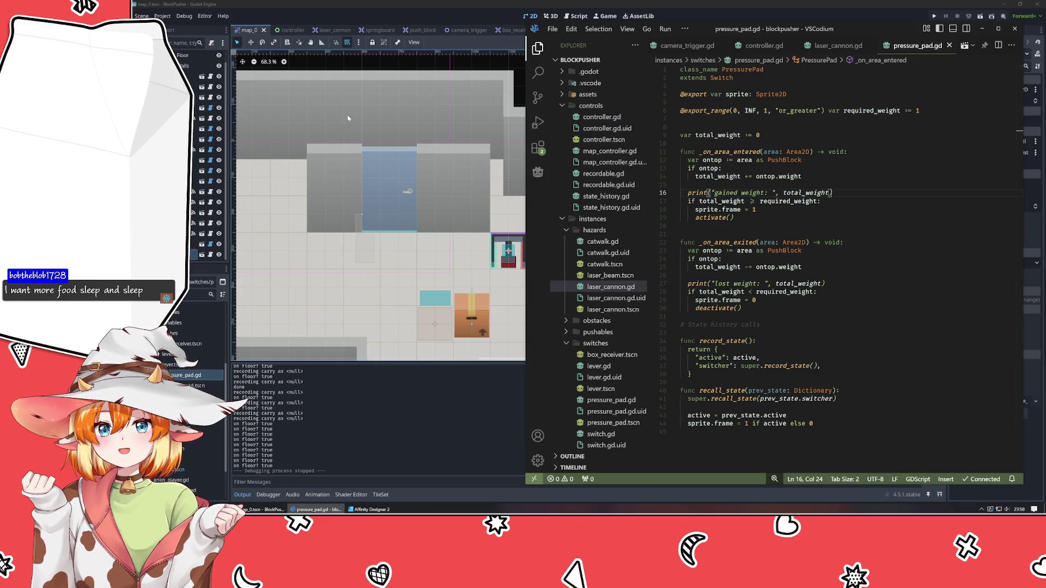
Step: Run the game, push the upper crate up into the receiver, and stop the run
{"action": "left_click", "coordinate": [438, 3]}
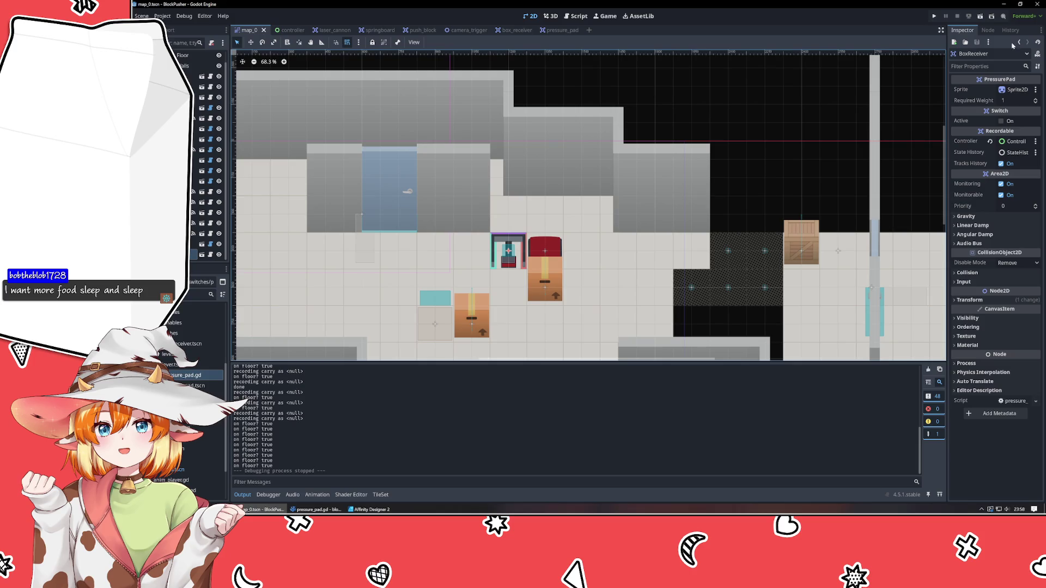
{"action": "left_click", "coordinate": [933, 17]}
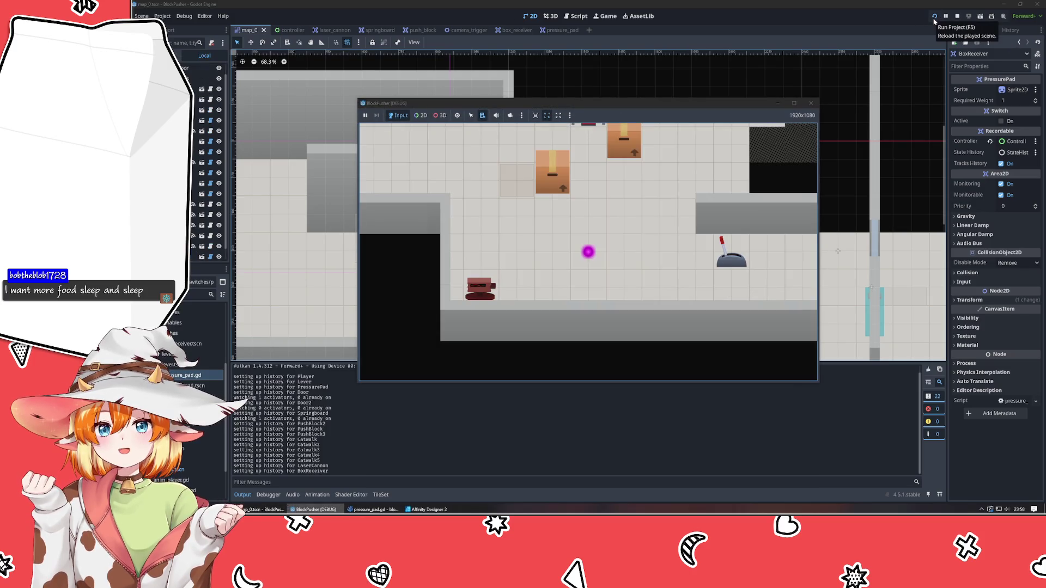
{"action": "key", "text": "Up"}
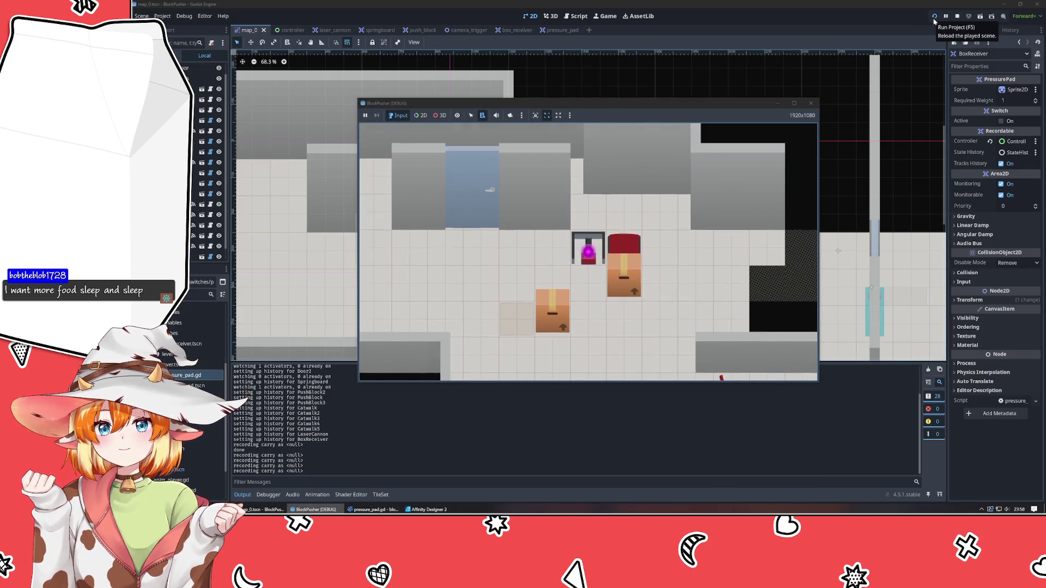
{"action": "key", "text": "Right"}
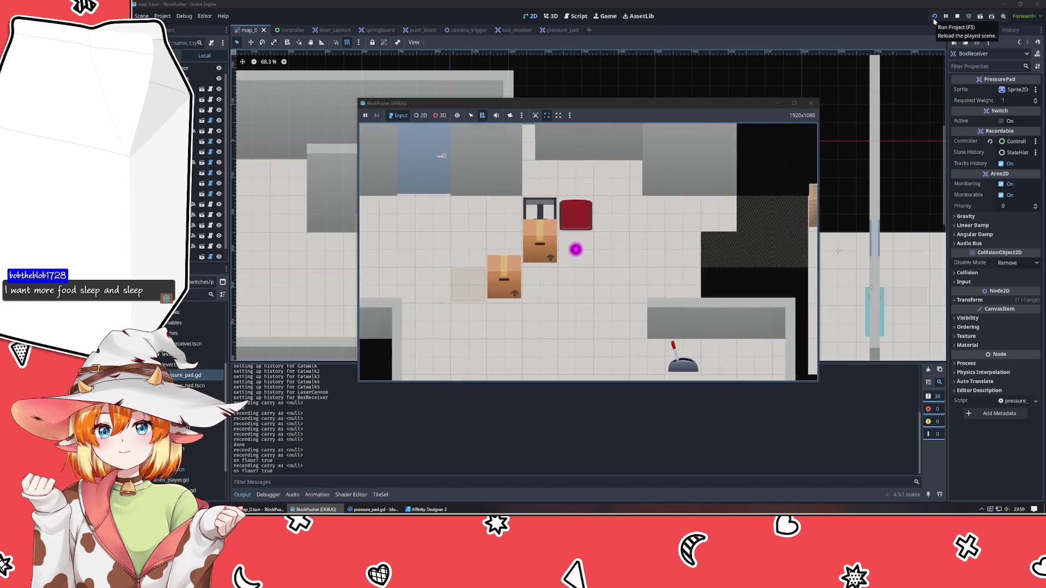
{"action": "key", "text": "Up"}
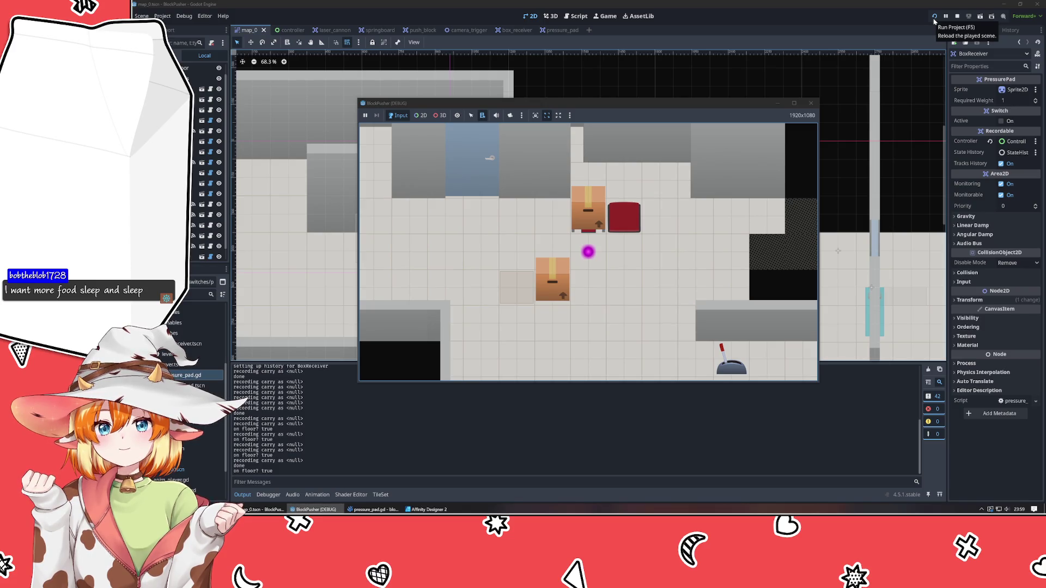
{"action": "left_click", "coordinate": [810, 103]}
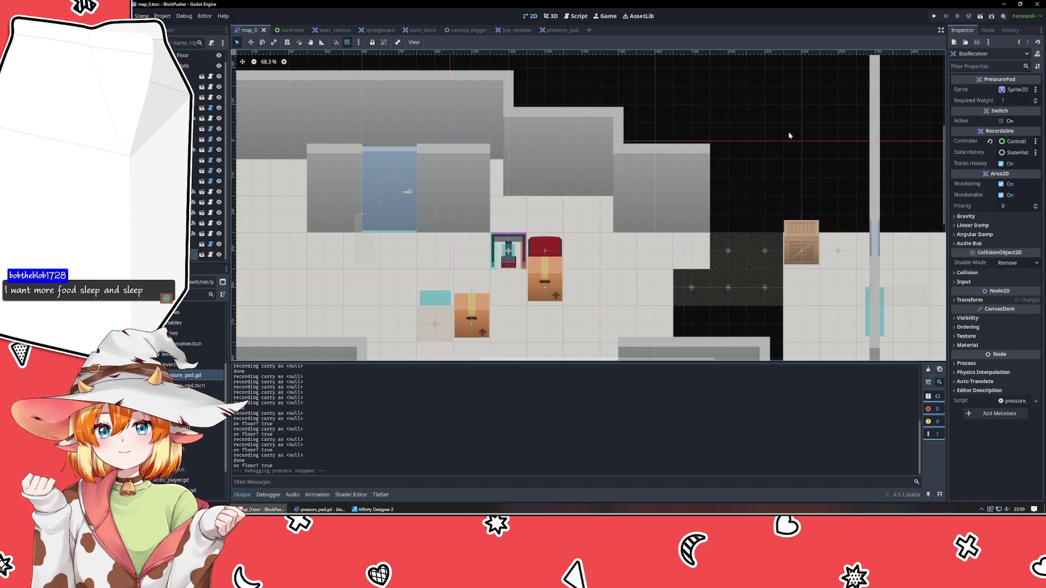
{"action": "left_click", "coordinate": [372, 509]}
Step: Look over the pressure pad and receiver sprites in Affinity Designer, then return to Godot
{"action": "left_click", "coordinate": [316, 509]}
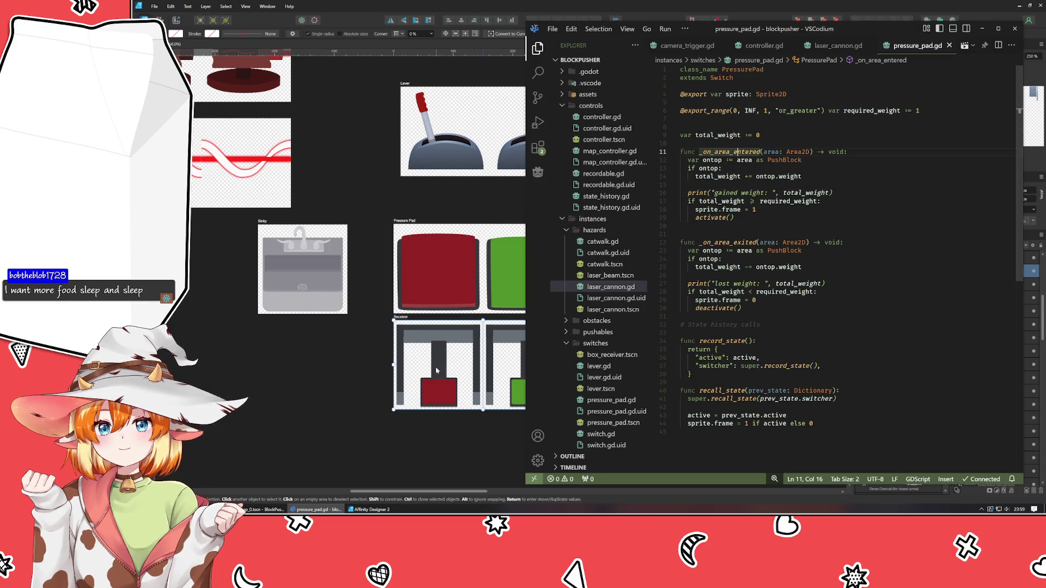
{"action": "left_click", "coordinate": [381, 387]}
{"action": "left_click", "coordinate": [316, 510]}
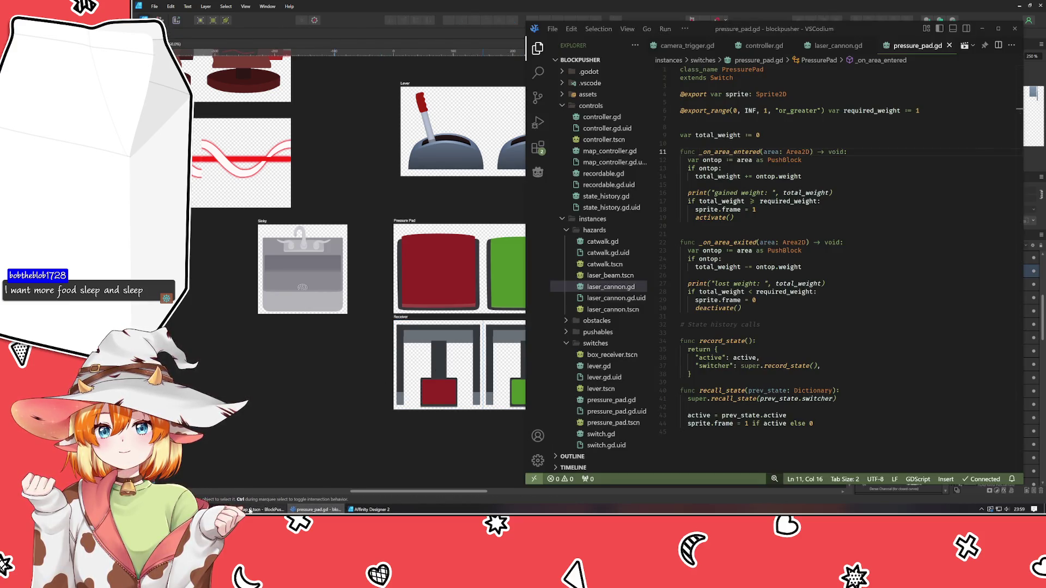
{"action": "left_click", "coordinate": [264, 510]}
Step: In box_receiver, inspect the collision shape and the Area2D's collision layers and mask
{"action": "left_click", "coordinate": [508, 29]}
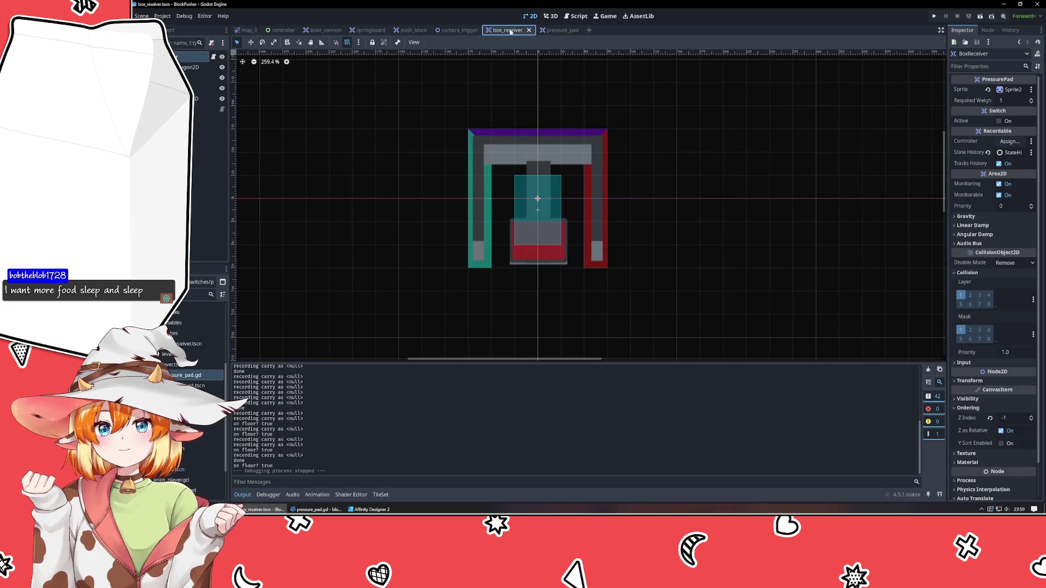
{"action": "left_click", "coordinate": [199, 98]}
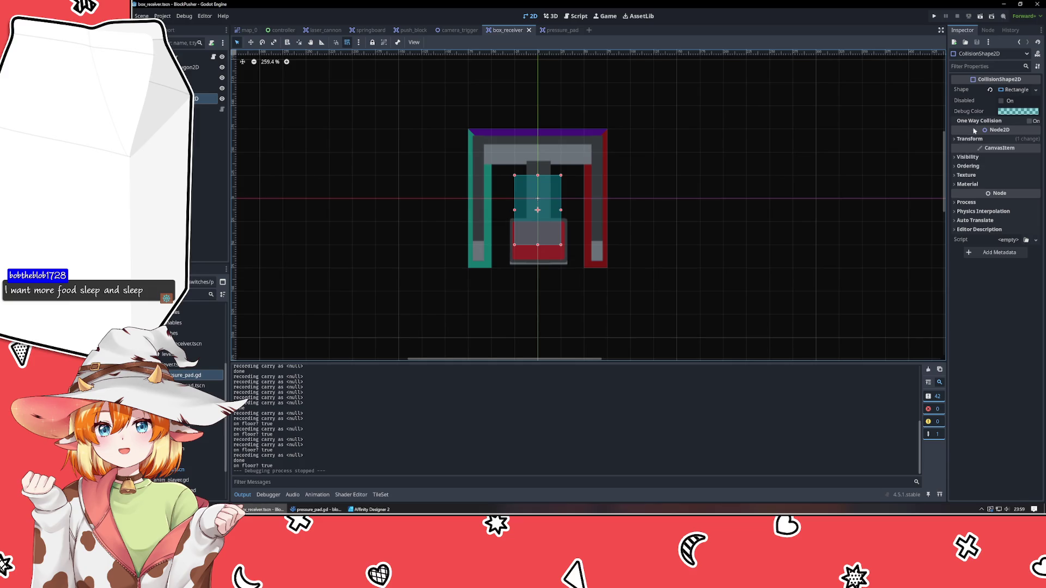
{"action": "left_click", "coordinate": [203, 88]}
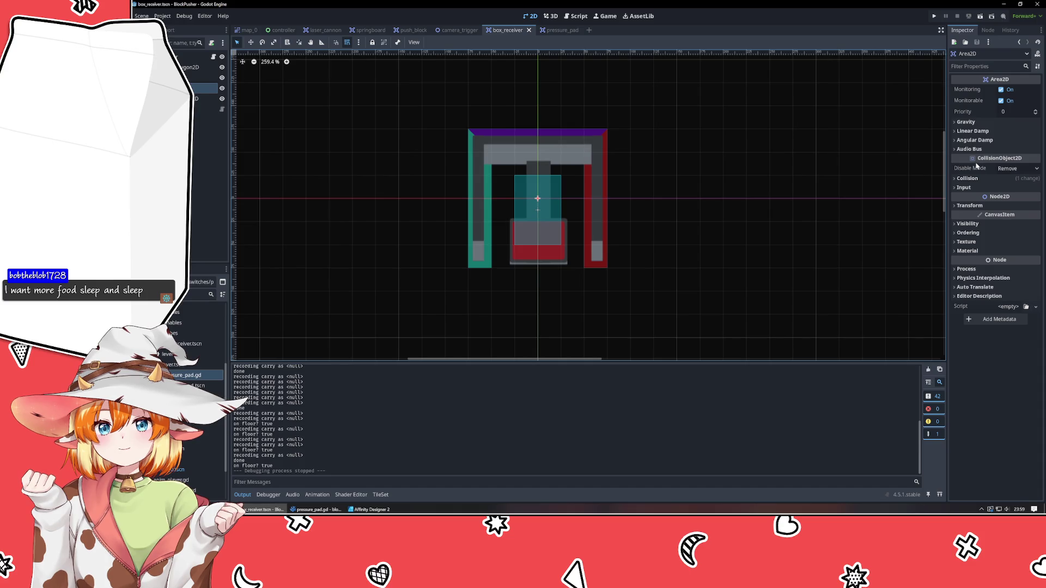
{"action": "left_click", "coordinate": [969, 178]}
{"action": "left_click", "coordinate": [972, 181]}
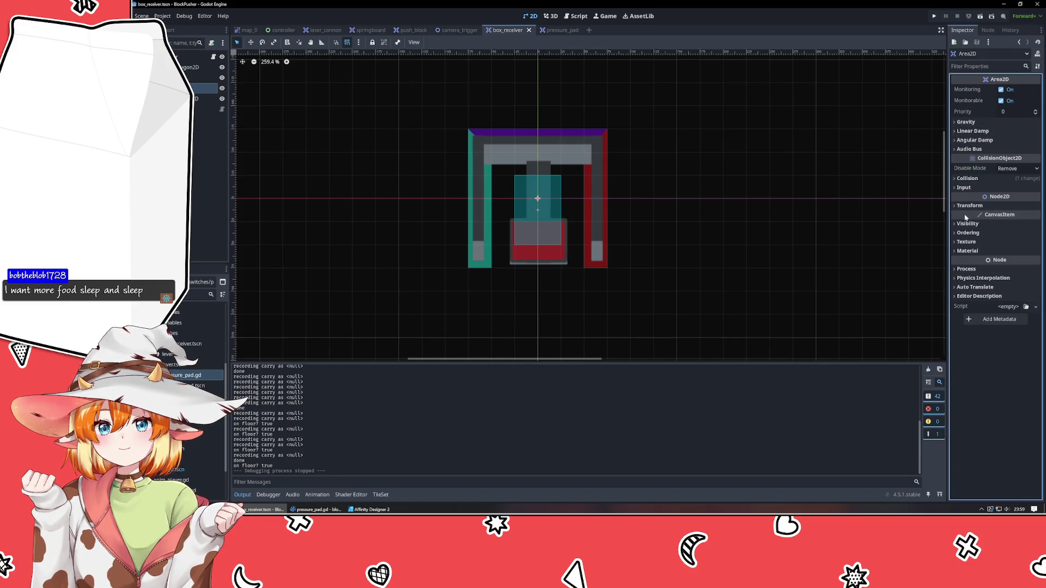
{"action": "mouse_move", "coordinate": [966, 216]}
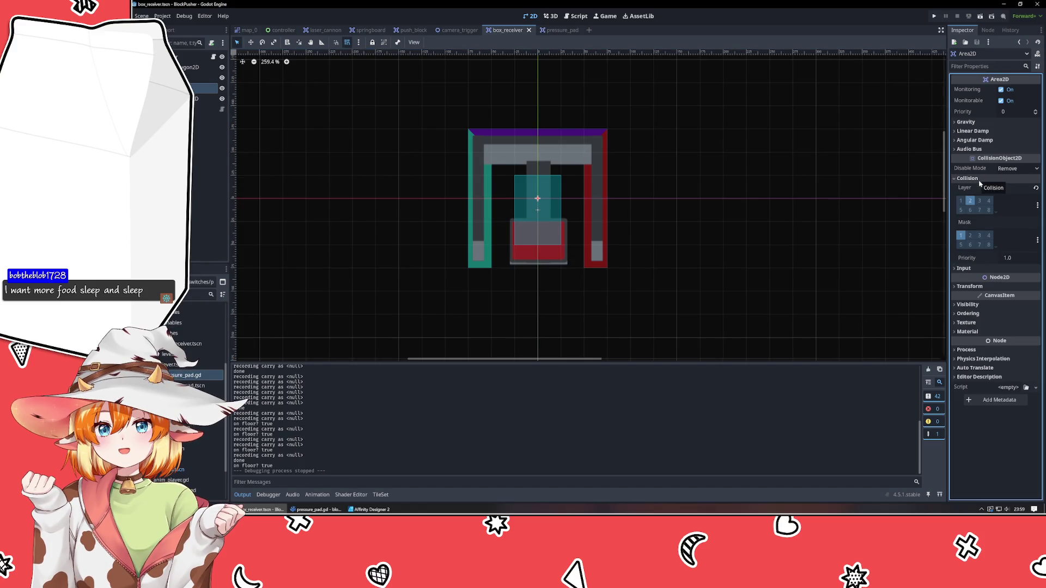
{"action": "left_click", "coordinate": [976, 188]}
{"action": "left_click", "coordinate": [974, 188]}
{"action": "left_click", "coordinate": [972, 179]}
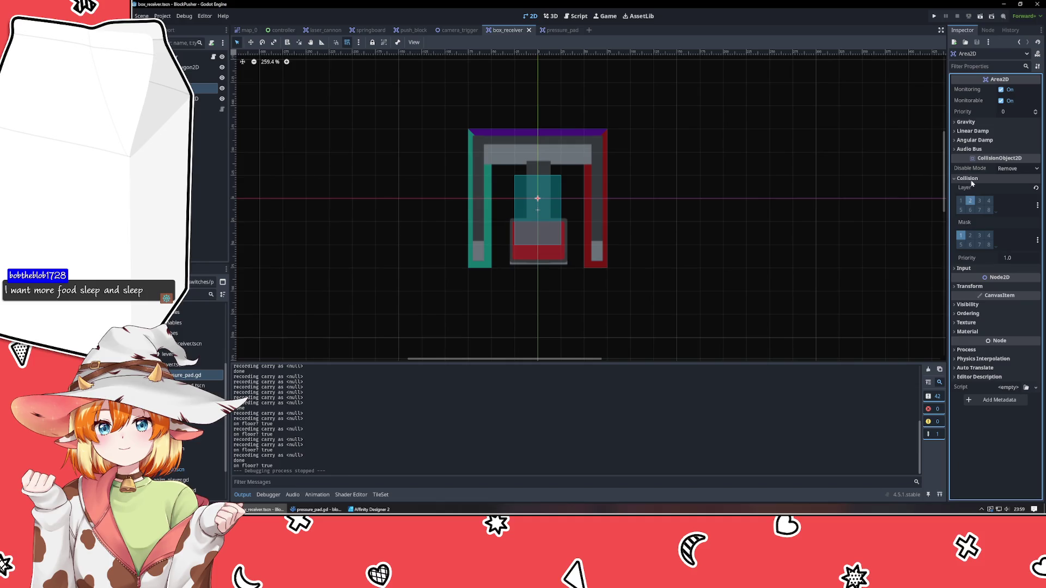
{"action": "left_click", "coordinate": [973, 179]}
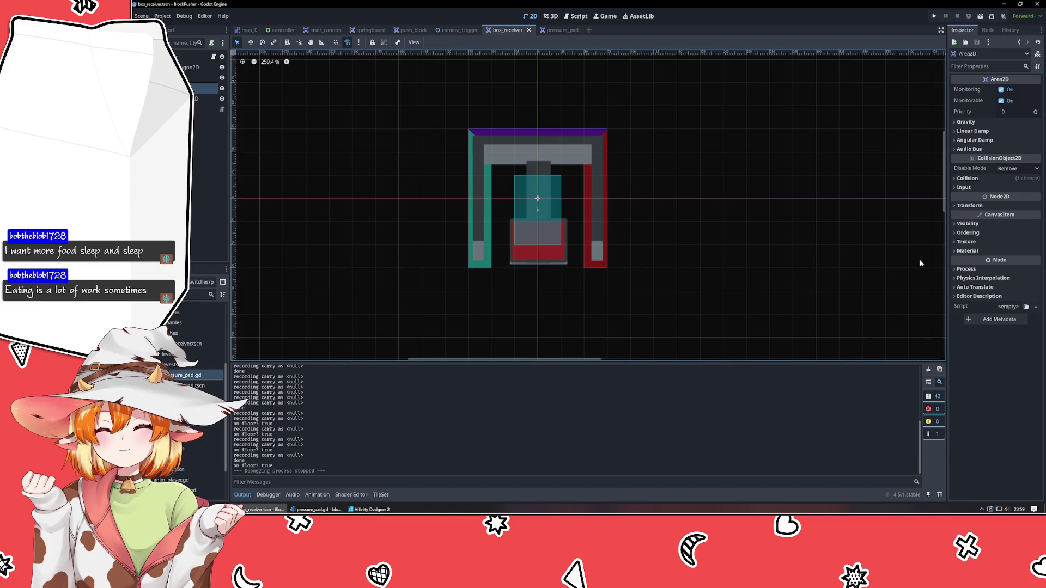
Step: Check the rectangular collision shape and collision polygon, then open pressure_pad for comparison
{"action": "left_click", "coordinate": [537, 210]}
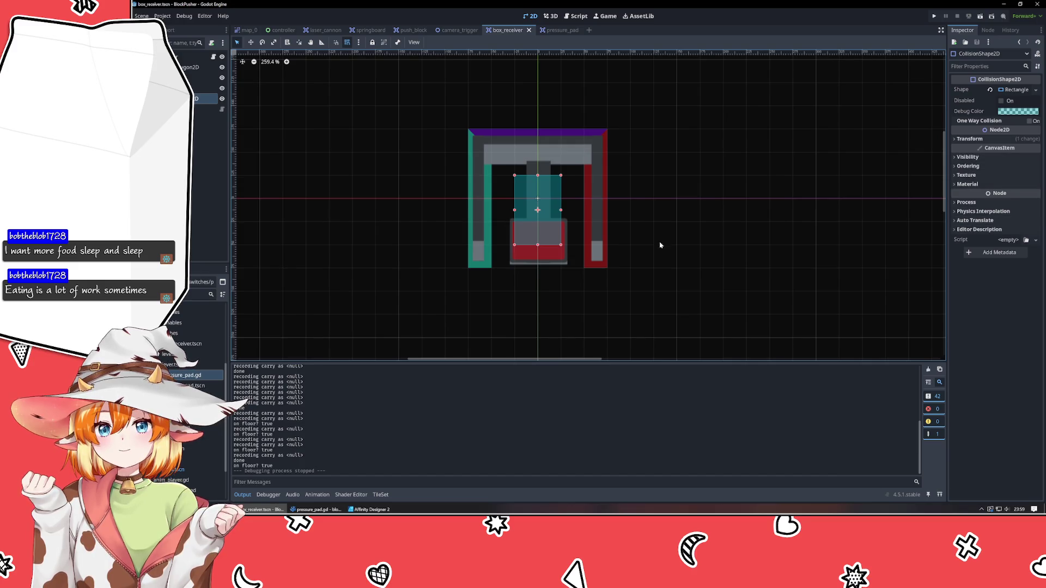
{"action": "left_click", "coordinate": [194, 67]}
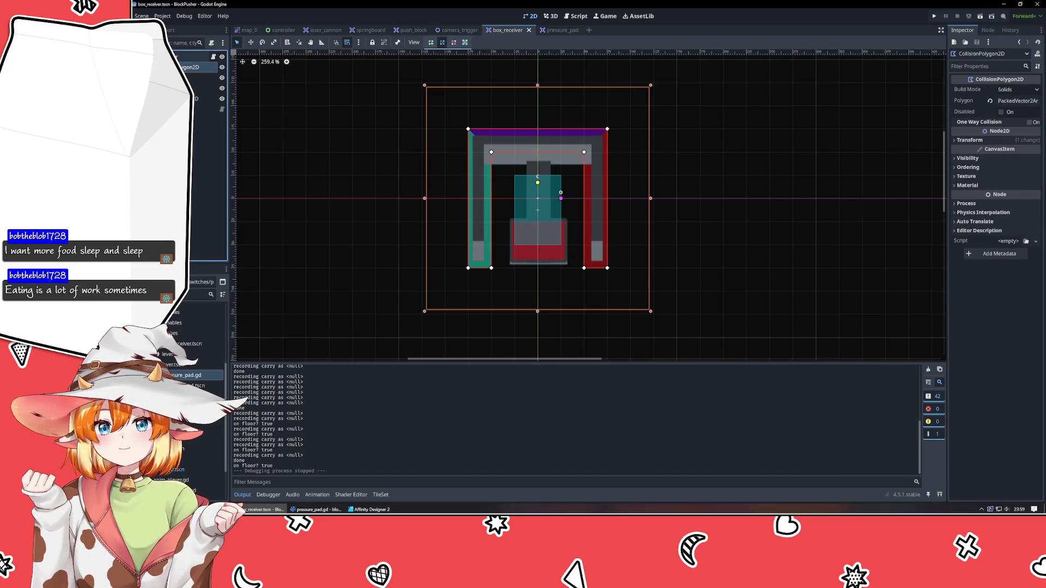
{"action": "left_click", "coordinate": [193, 57]}
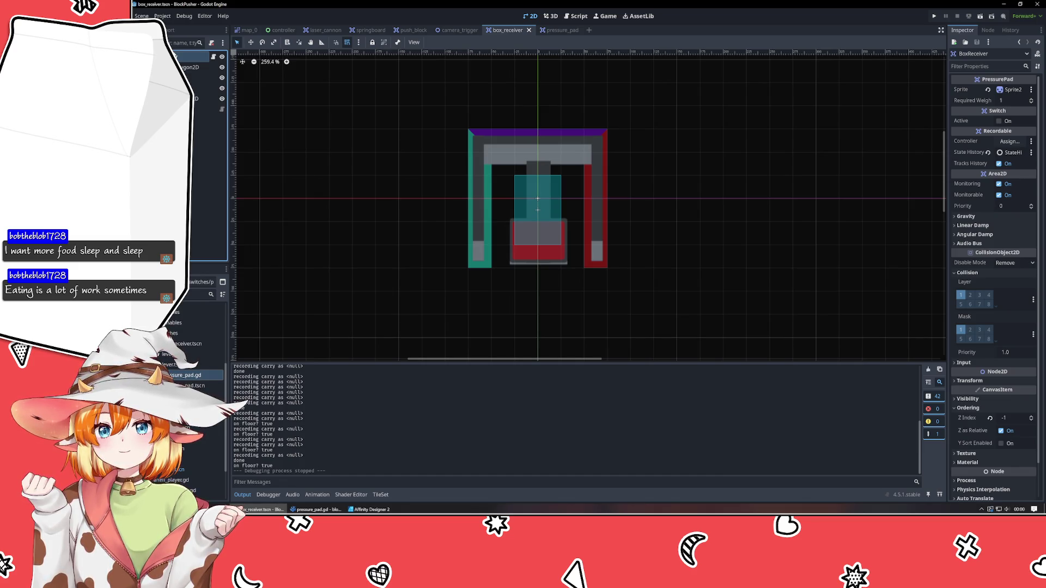
{"action": "left_click", "coordinate": [555, 30]}
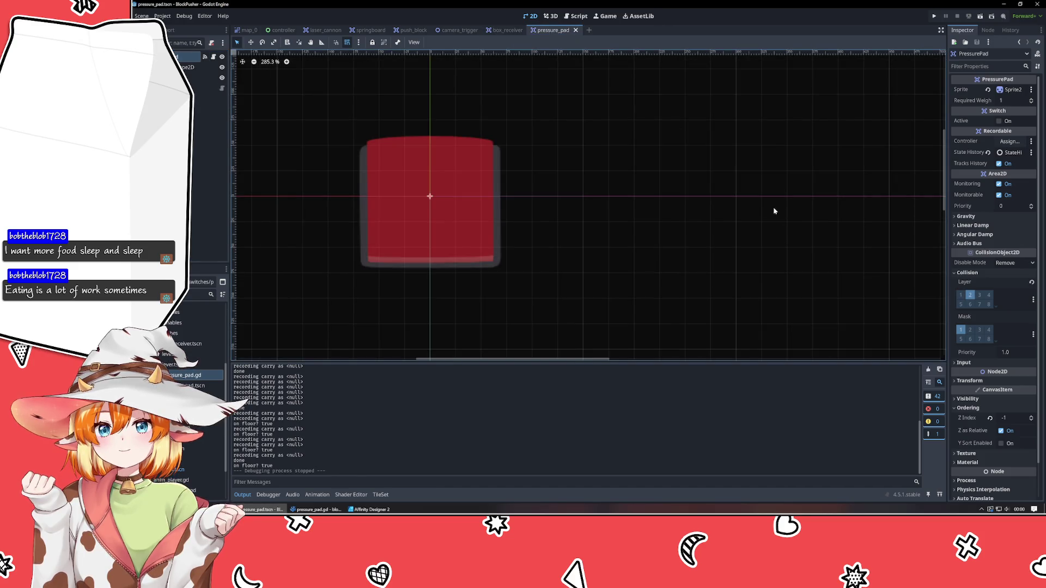
Step: Review the pressure pad's collision properties in the Inspector
{"action": "mouse_move", "coordinate": [958, 265]}
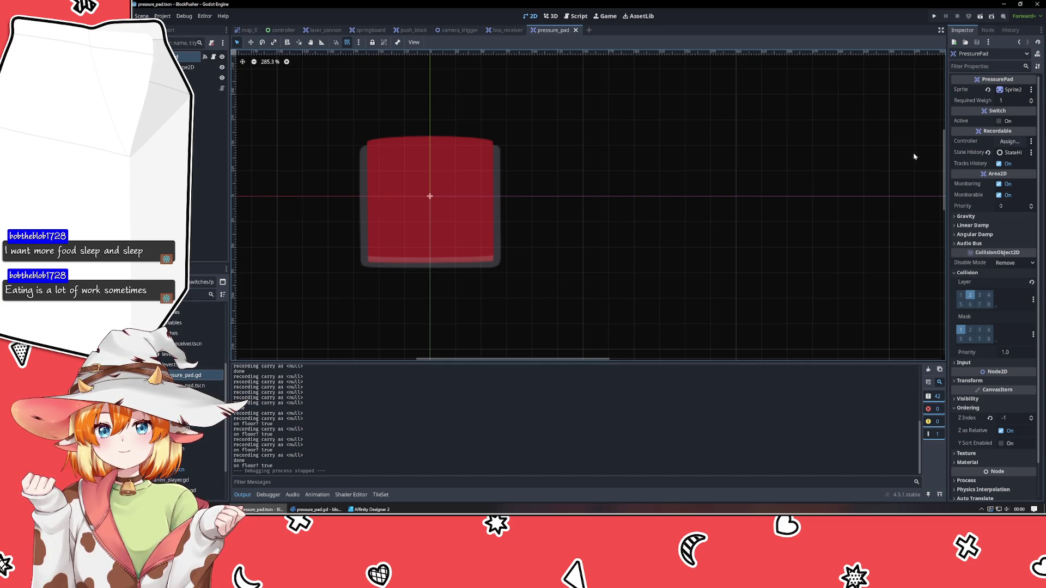
{"action": "scroll", "coordinate": [971, 176], "scroll_direction": "down", "scroll_amount": 1}
{"action": "mouse_move", "coordinate": [972, 177]}
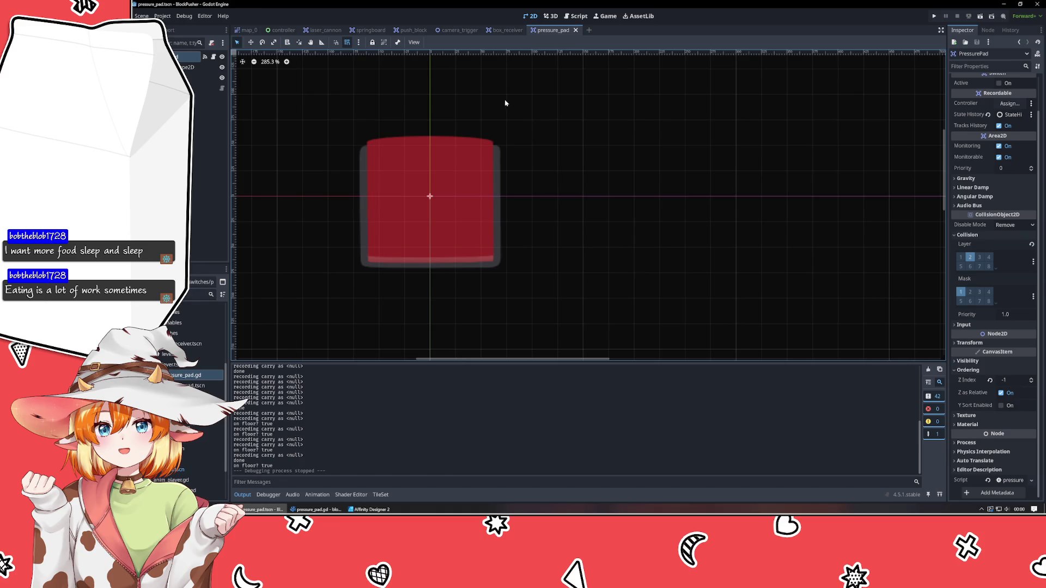
Step: Inspect the box receiver's sprite, collision polygon and rectangular shape, then open push_block
{"action": "left_click", "coordinate": [506, 31]}
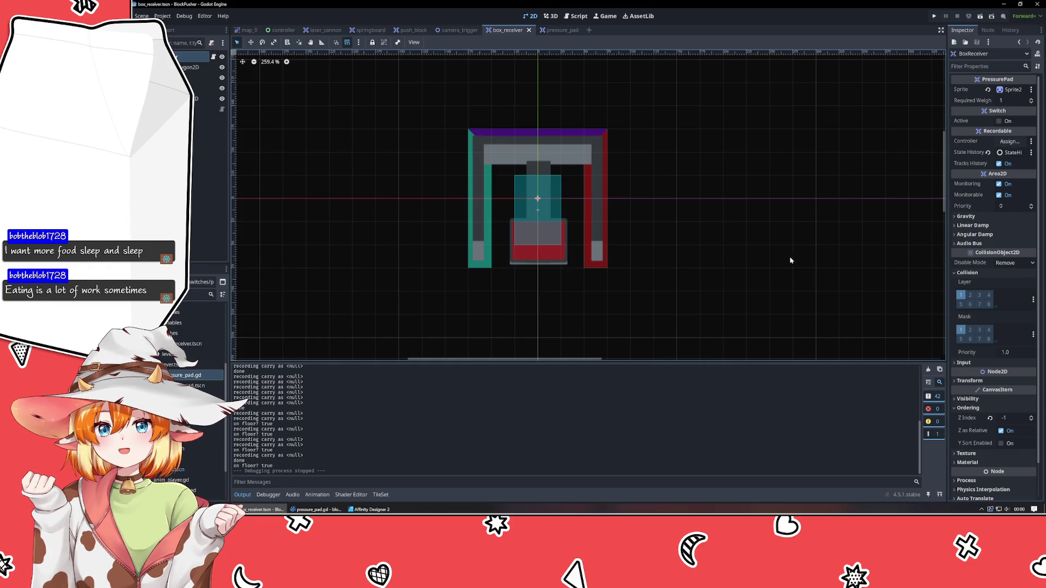
{"action": "scroll", "coordinate": [974, 363], "scroll_direction": "down", "scroll_amount": 2}
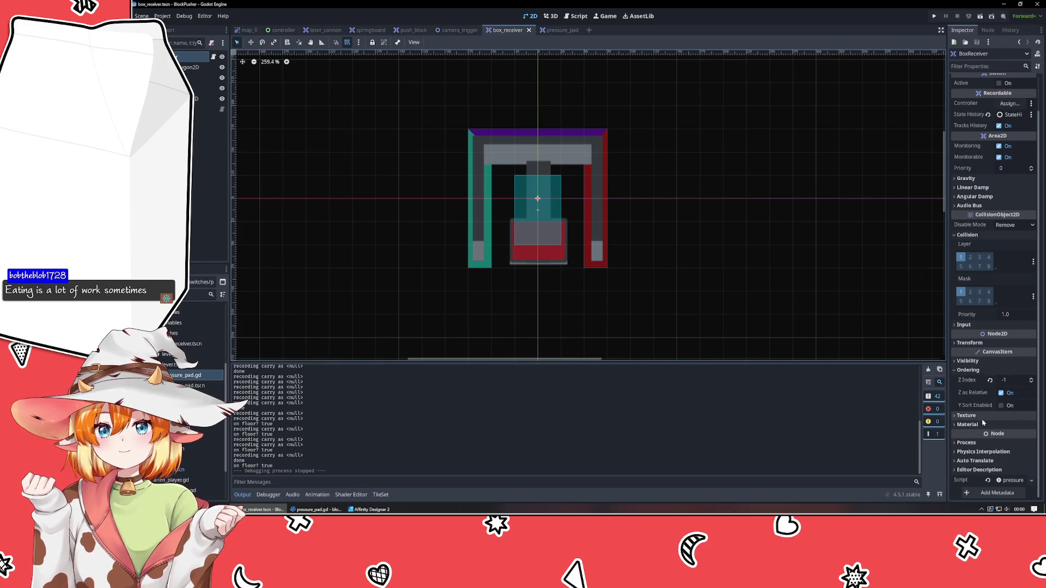
{"action": "scroll", "coordinate": [984, 421], "scroll_direction": "up", "scroll_amount": 2}
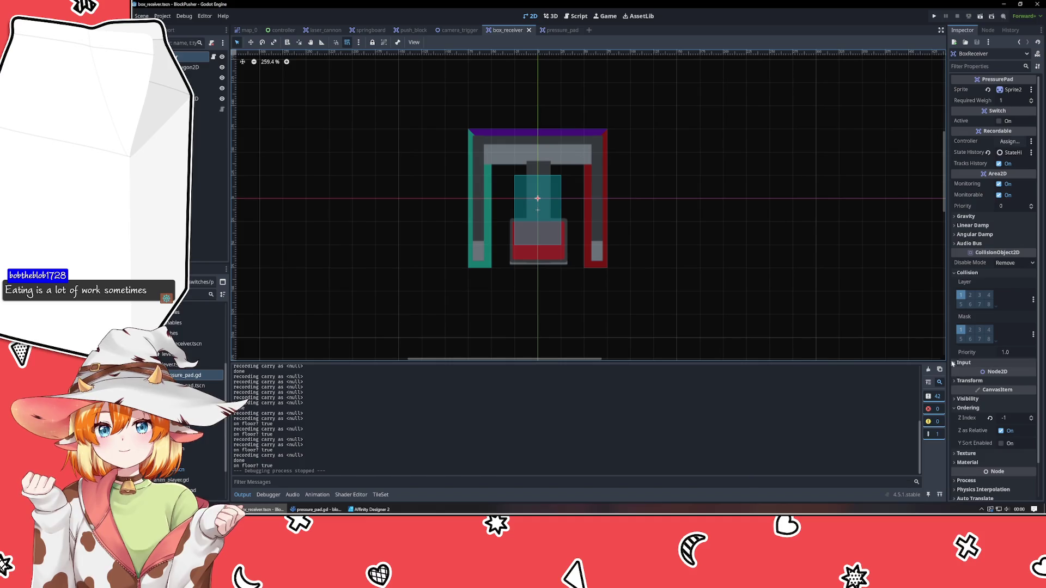
{"action": "left_click", "coordinate": [191, 67]}
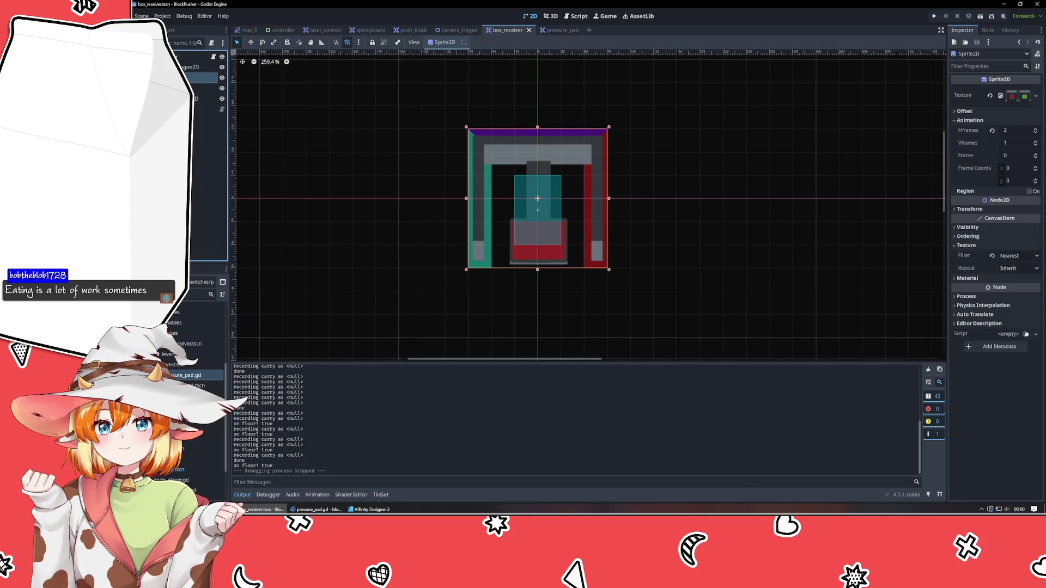
{"action": "left_click", "coordinate": [190, 57]}
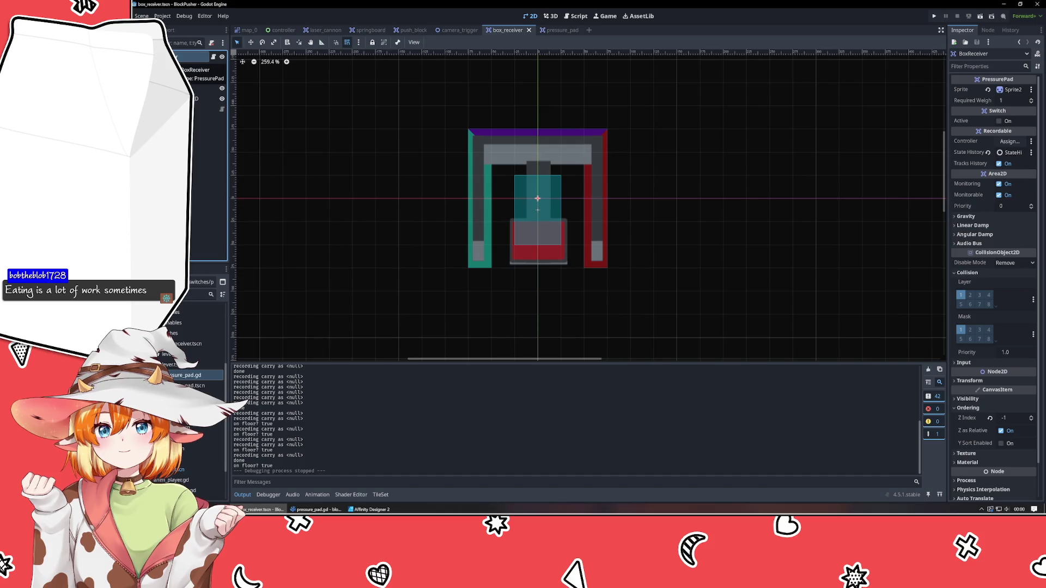
{"action": "left_click", "coordinate": [191, 67]}
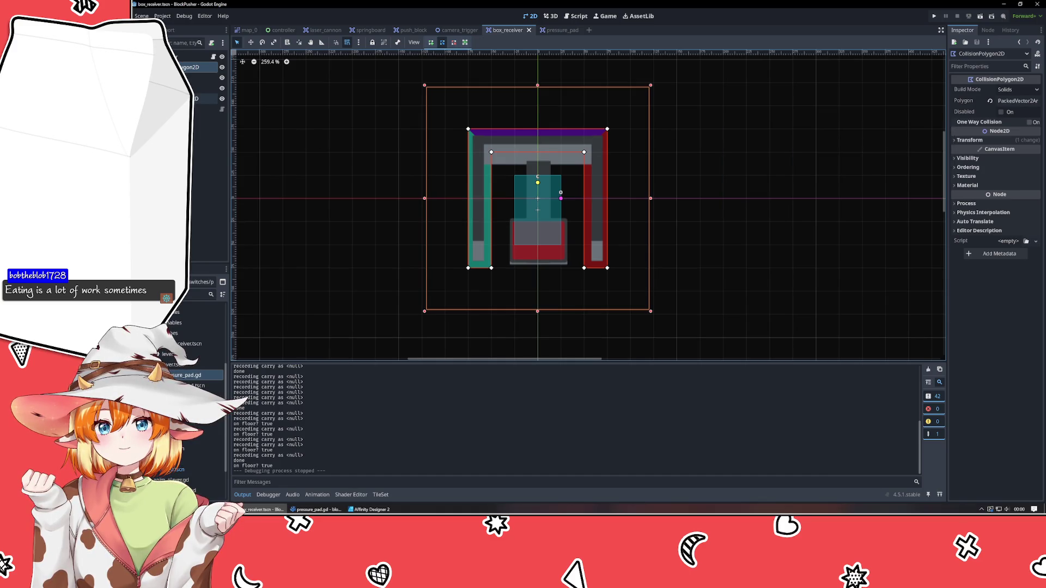
{"action": "left_click", "coordinate": [204, 98]}
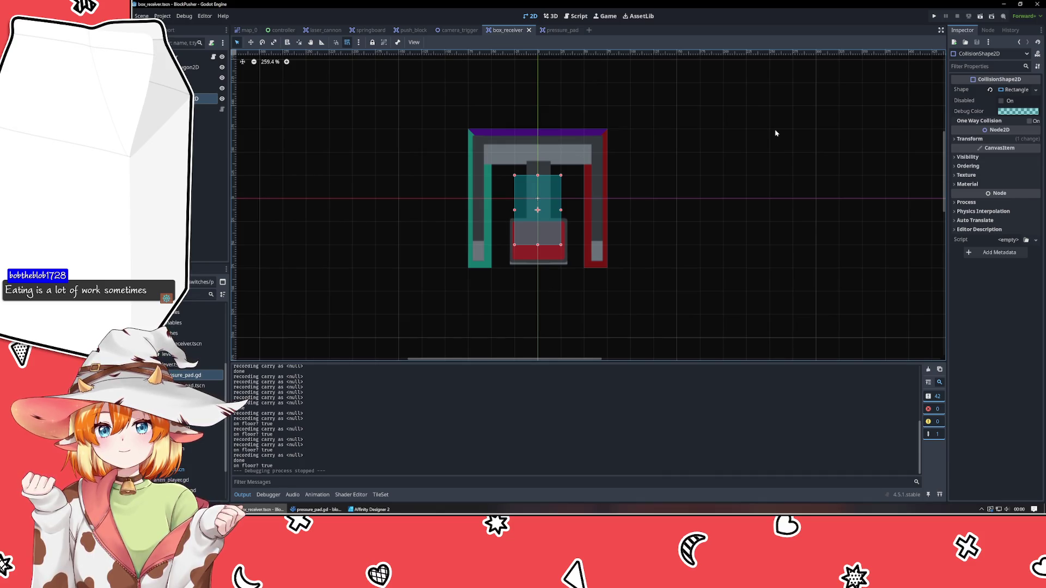
{"action": "left_click", "coordinate": [552, 30]}
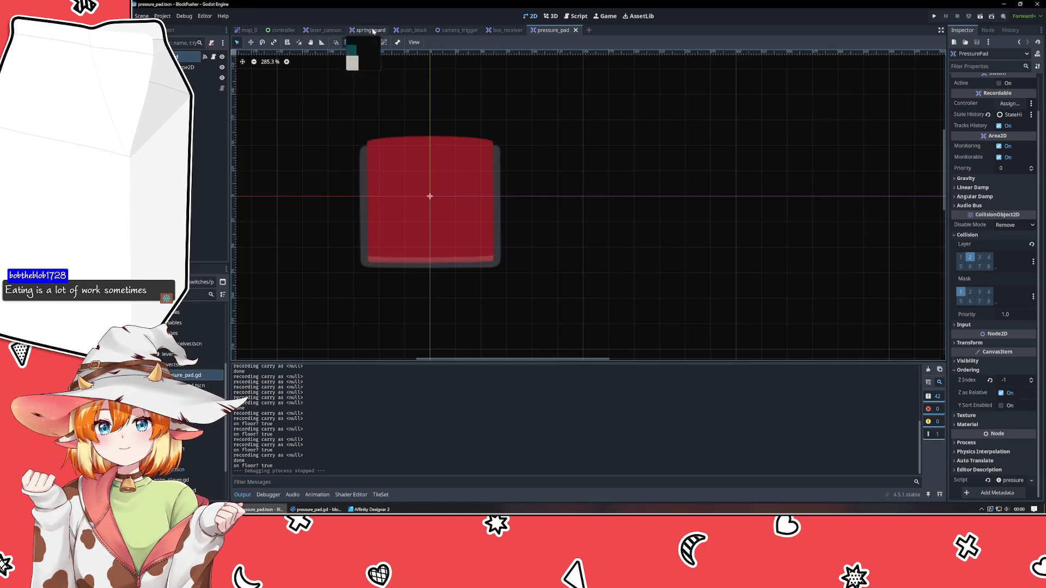
{"action": "left_click", "coordinate": [412, 30]}
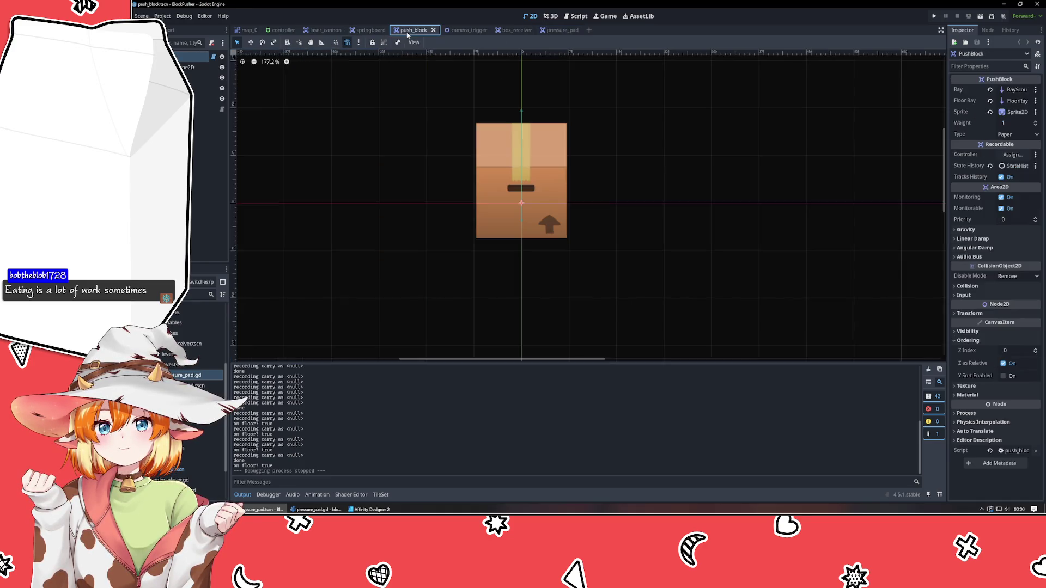
{"action": "left_click", "coordinate": [201, 87]}
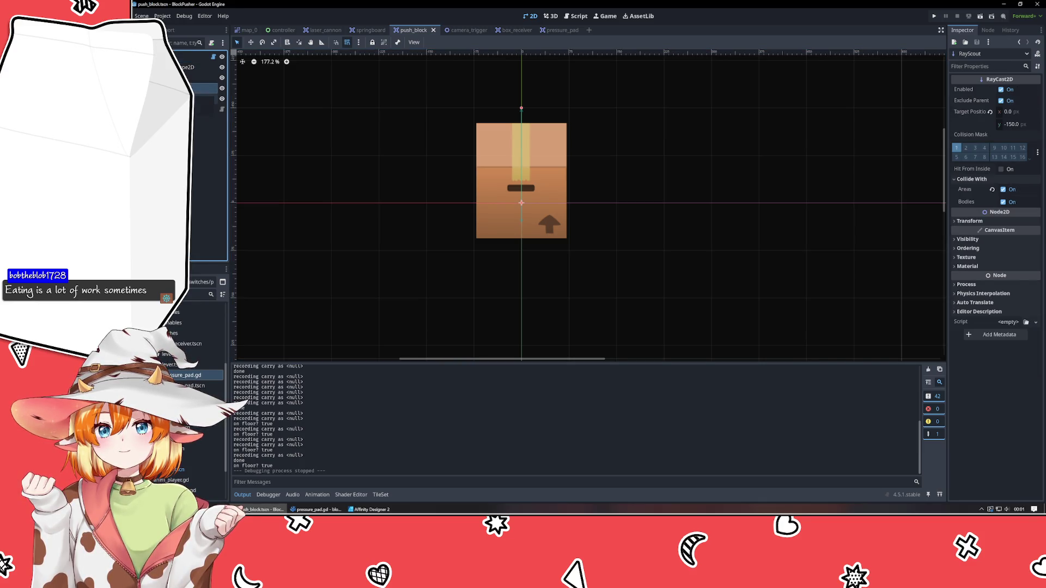
{"action": "left_click", "coordinate": [204, 98]}
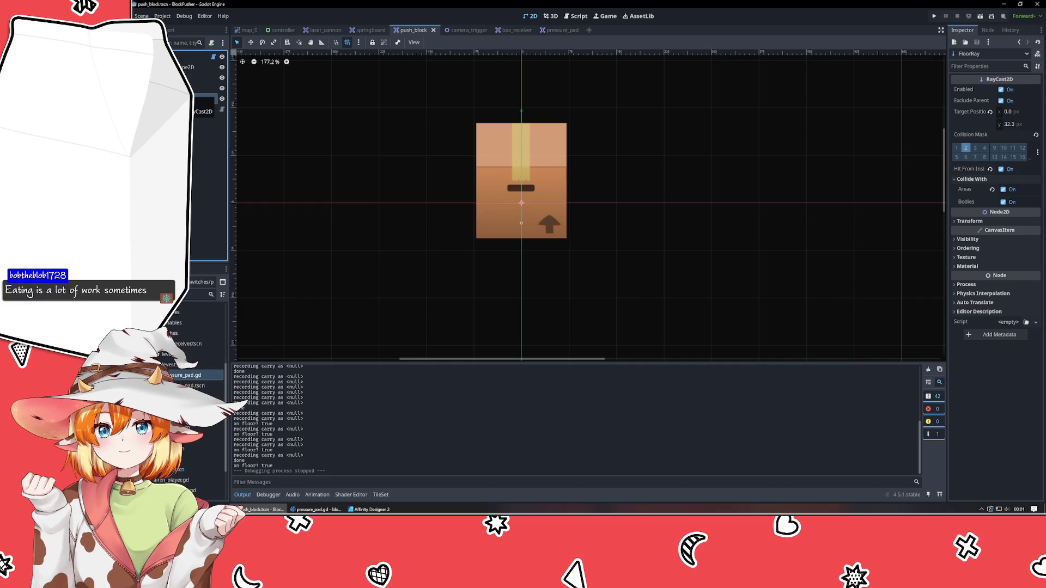
{"action": "left_click", "coordinate": [552, 32]}
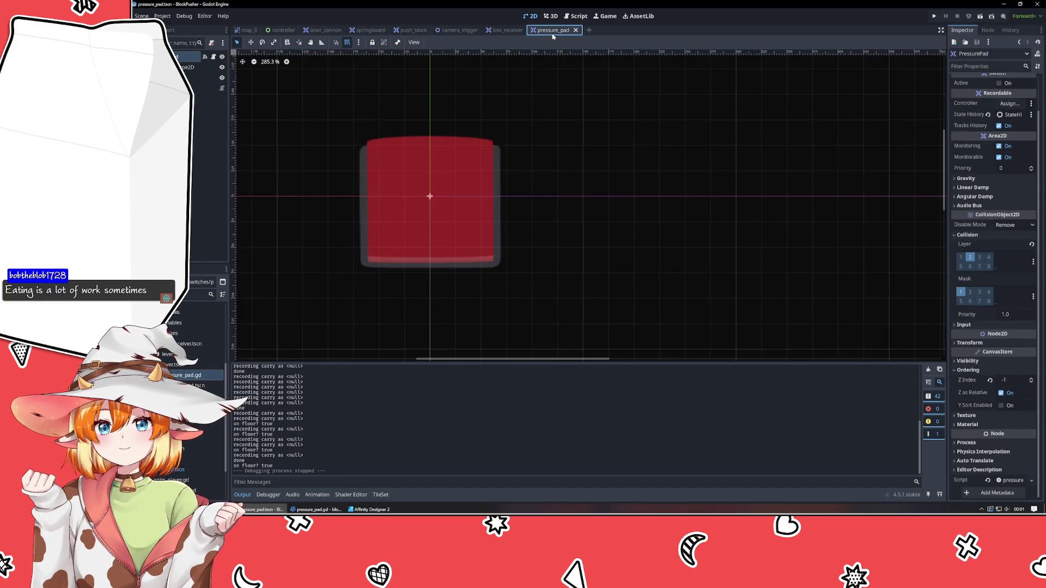
Step: Move the box receiver's CollisionShape2D under its Area2D node
{"action": "left_click", "coordinate": [504, 31]}
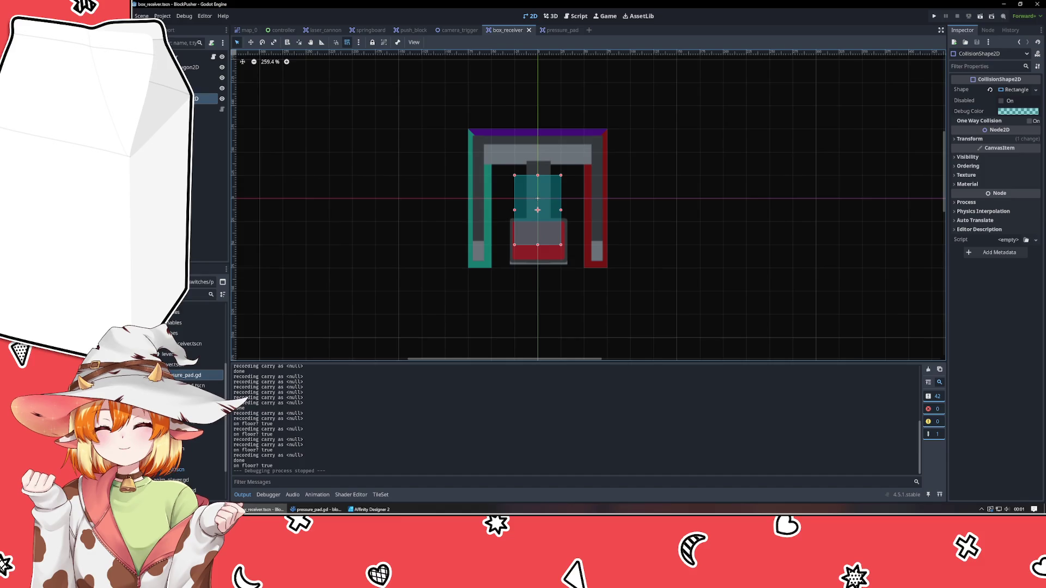
{"action": "left_click_drag", "start_coordinate": [196, 98], "coordinate": [183, 66]}
{"action": "left_click", "coordinate": [196, 98]}
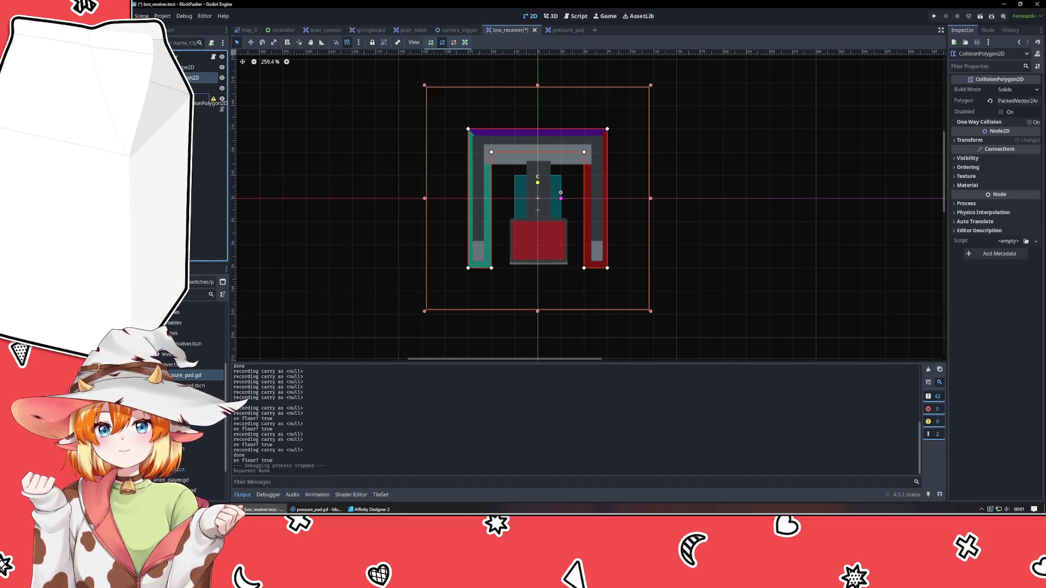
{"action": "left_click", "coordinate": [204, 189]}
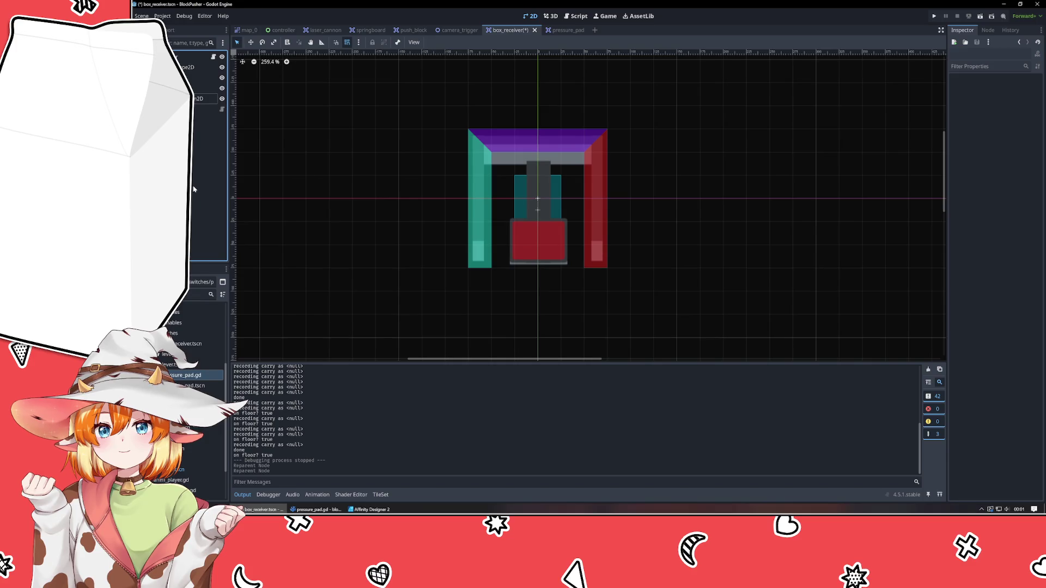
{"action": "left_click", "coordinate": [201, 98]}
{"action": "left_click", "coordinate": [201, 87]}
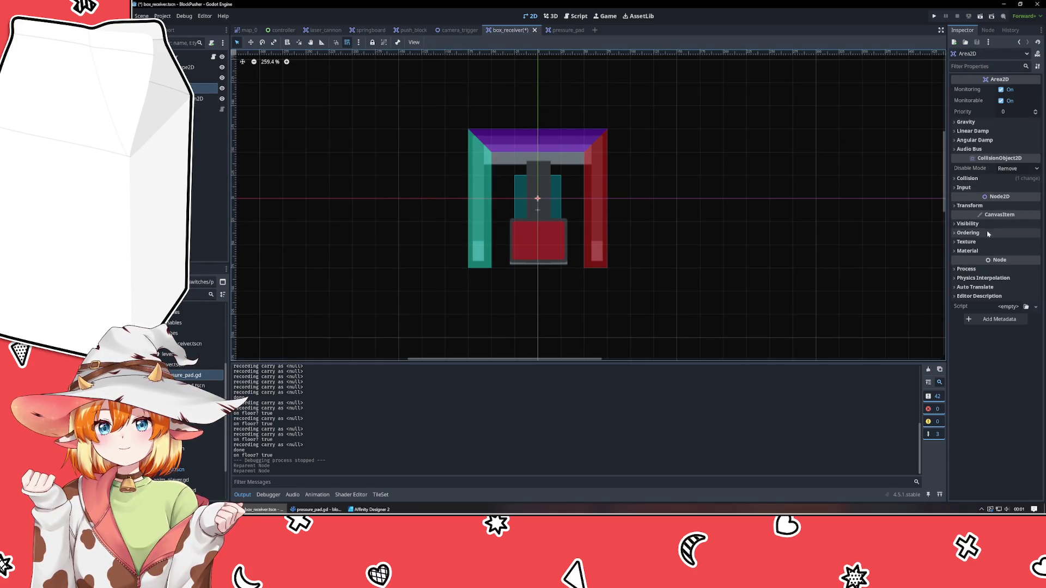
Step: Set collision layer bit 2 on the Area2D and the BoxReceiver root
{"action": "left_click", "coordinate": [967, 178]}
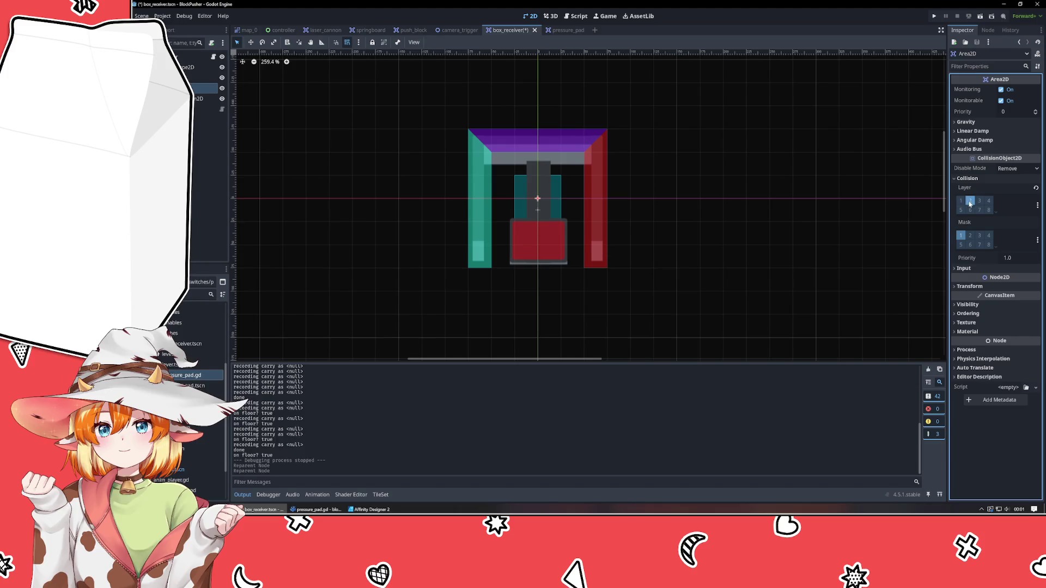
{"action": "left_click", "coordinate": [970, 204]}
{"action": "left_click", "coordinate": [198, 57]}
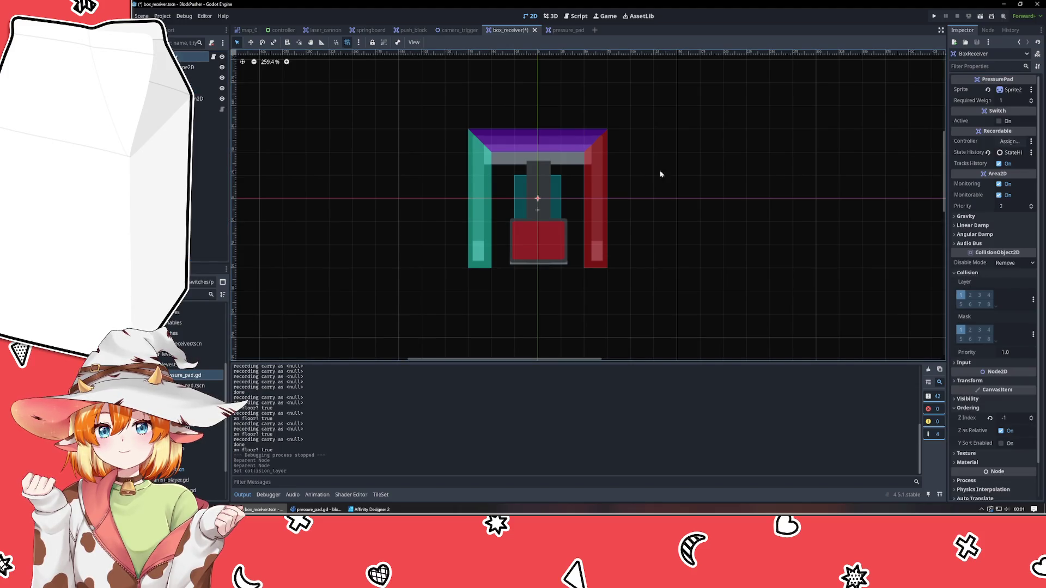
{"action": "left_click", "coordinate": [969, 295]}
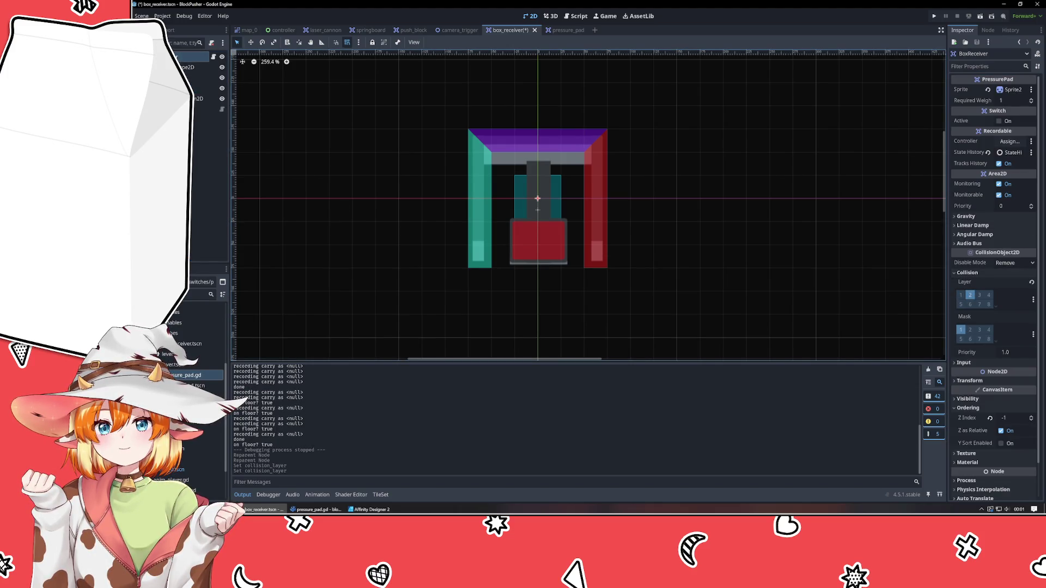
Step: Drag the Area2D onto a new parent in the scene tree
{"action": "left_click", "coordinate": [602, 125]}
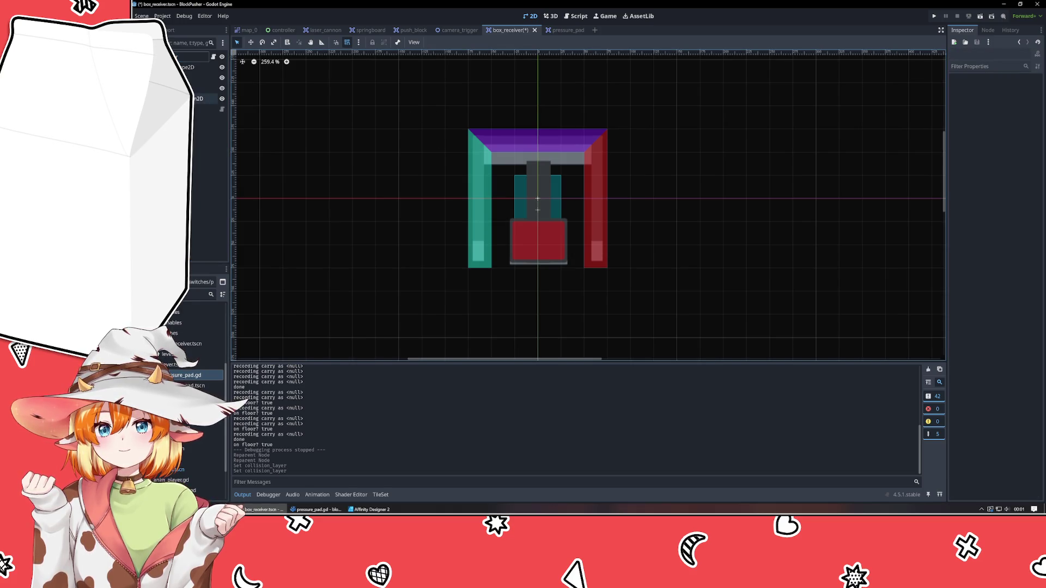
{"action": "left_click", "coordinate": [204, 88]}
{"action": "left_click_drag", "start_coordinate": [204, 87], "coordinate": [201, 67]}
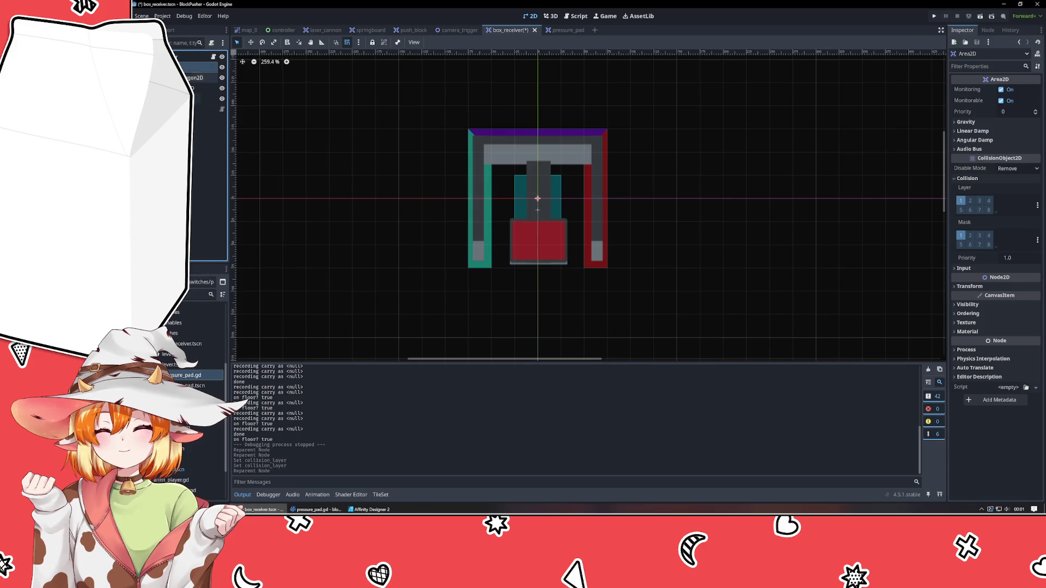
Step: Run the project, walk around and push the crate up into the box receiver, then stop
{"action": "left_click", "coordinate": [932, 17]}
{"action": "key", "text": "Up"}
{"action": "key", "text": "Up"}
{"action": "key", "text": "Up"}
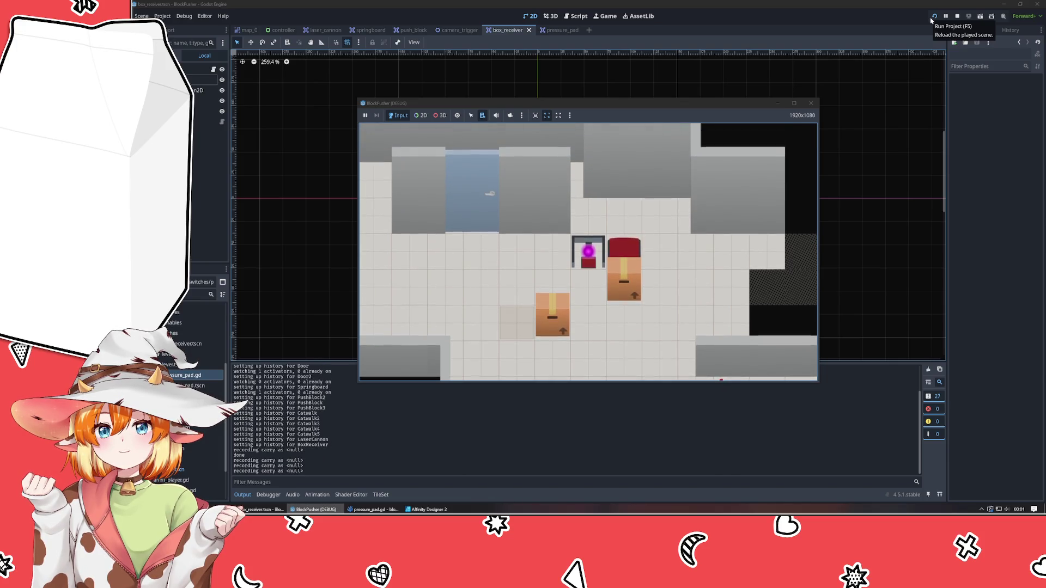
{"action": "key", "text": "Down"}
{"action": "key", "text": "Down"}
{"action": "key", "text": "Right"}
{"action": "key", "text": "Right"}
{"action": "key", "text": "Up"}
{"action": "key", "text": "Left"}
{"action": "key", "text": "Down"}
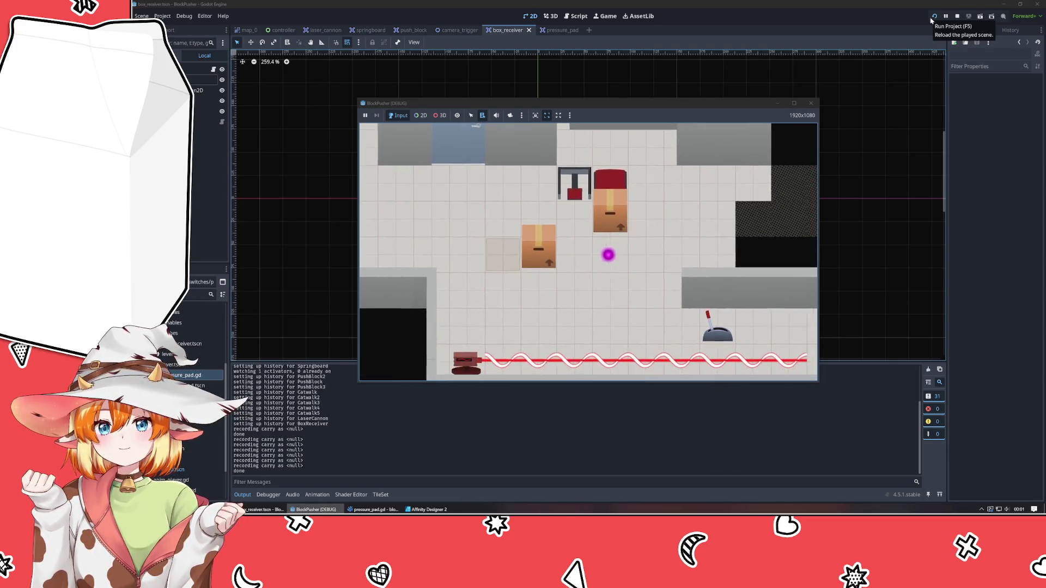
{"action": "key", "text": "Left"}
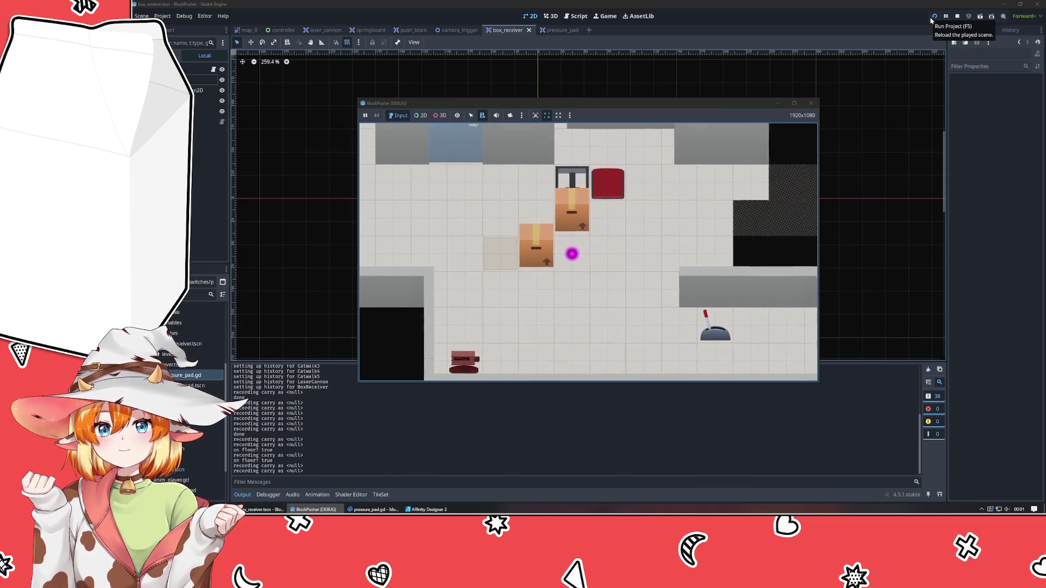
{"action": "key", "text": "Up"}
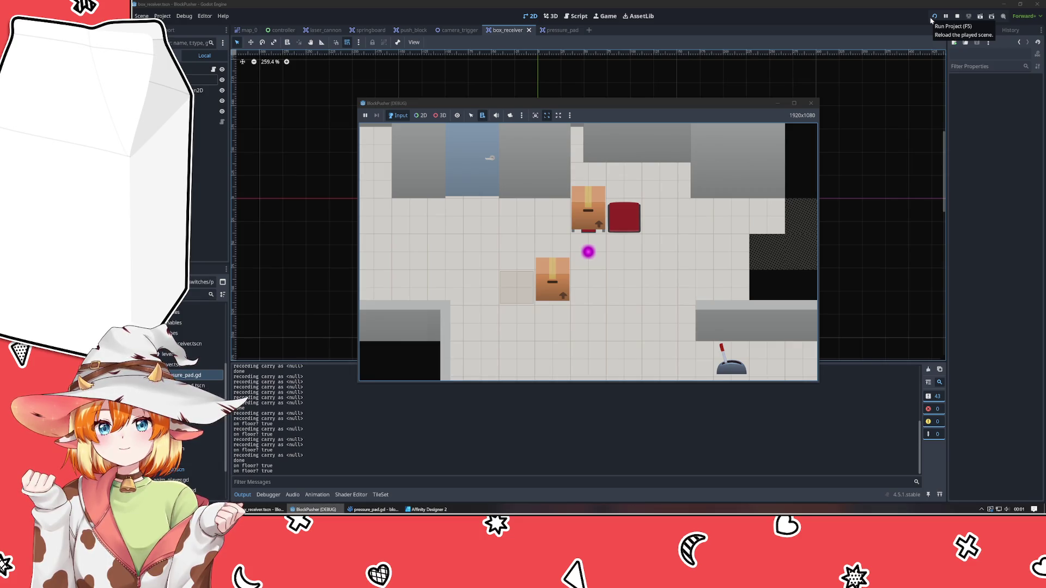
{"action": "left_click", "coordinate": [811, 104]}
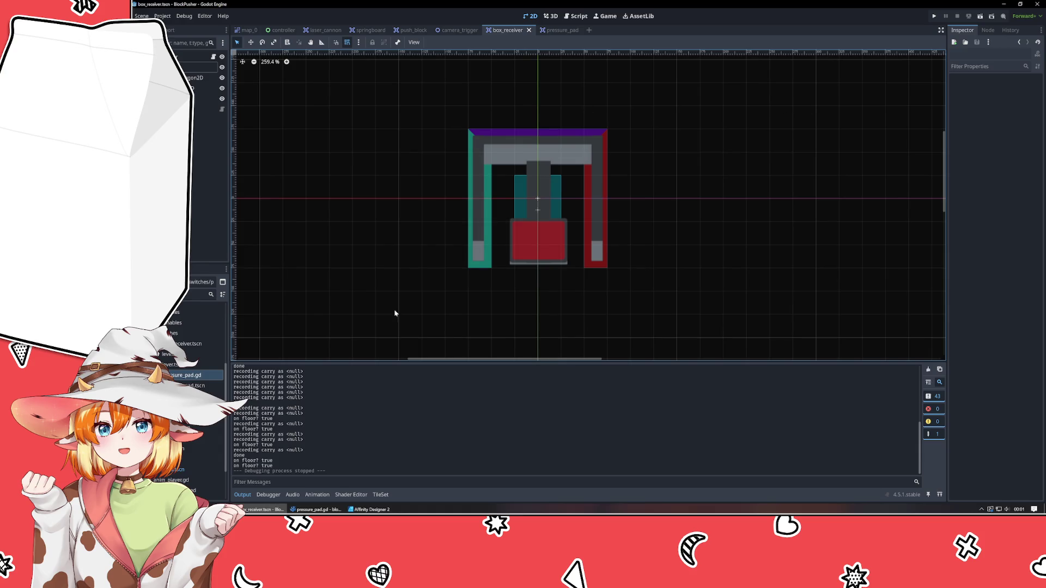
{"action": "left_click", "coordinate": [371, 509]}
Step: Read the _on_area_entered weight code in pressure_pad.gd, then return to the pressure_pad scene
{"action": "left_click", "coordinate": [264, 510]}
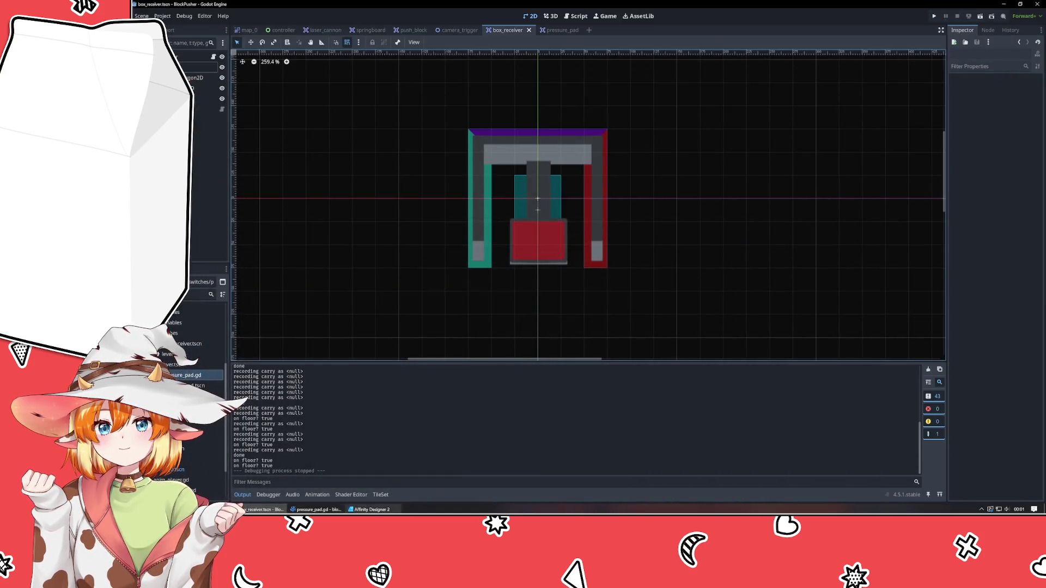
{"action": "left_click", "coordinate": [316, 509]}
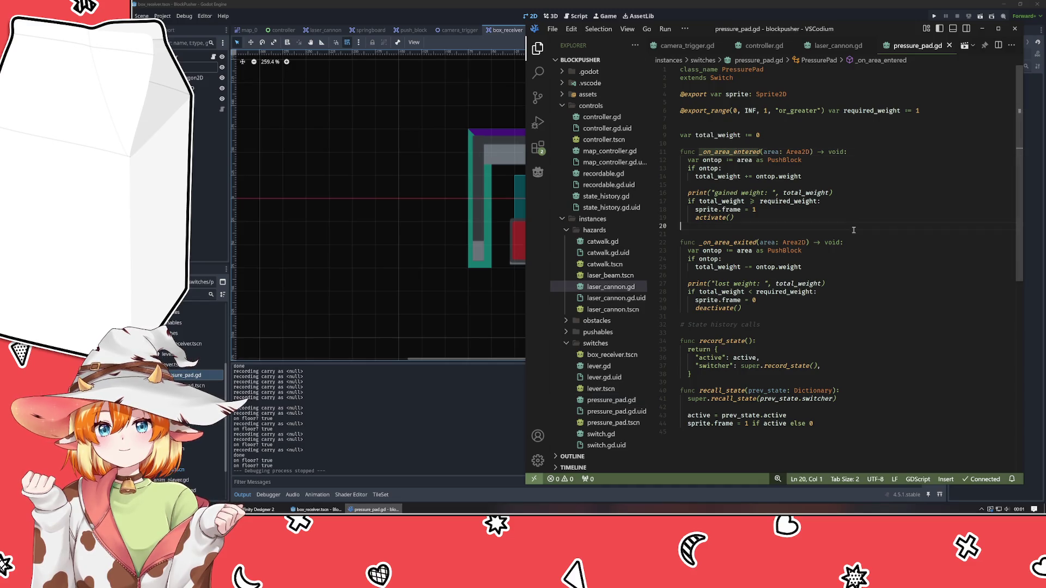
{"action": "left_click", "coordinate": [857, 152]}
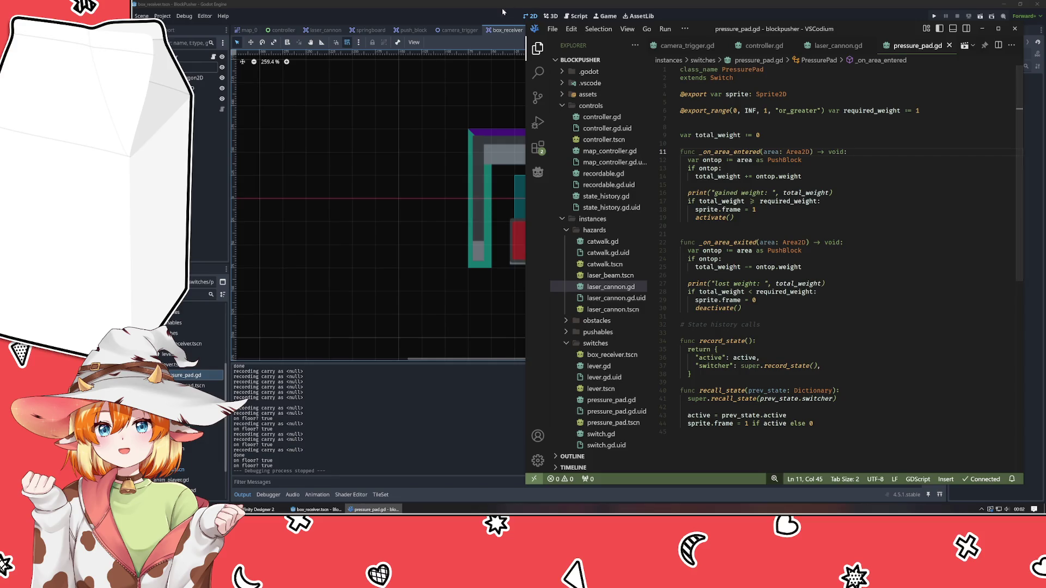
{"action": "key", "text": "alt+Tab"}
{"action": "left_click", "coordinate": [551, 30]}
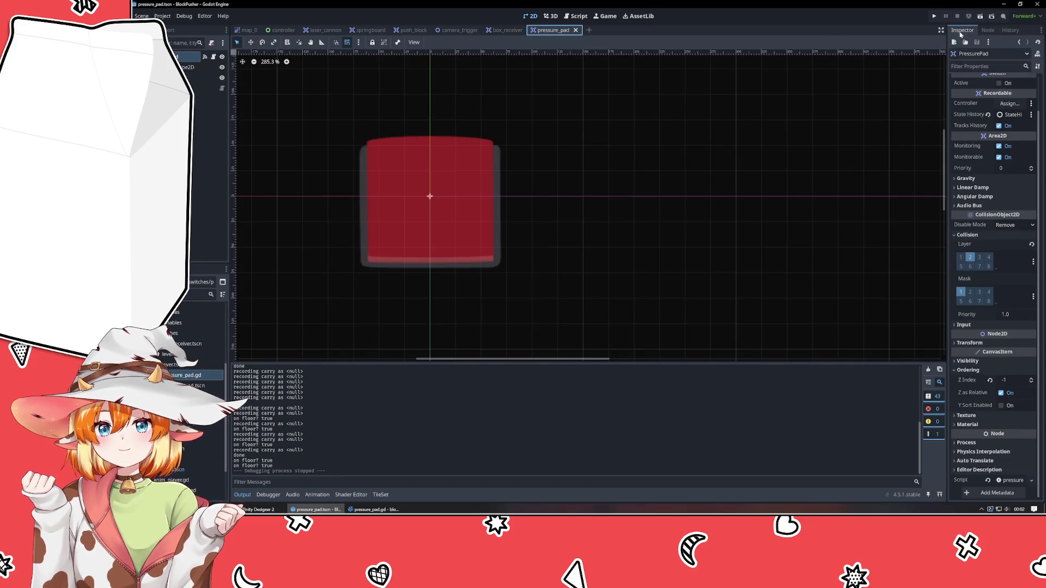
Step: Show the Signals dock and undo the box receiver's reparent and collision-layer edits
{"action": "left_click", "coordinate": [988, 30]}
{"action": "left_click", "coordinate": [507, 30]}
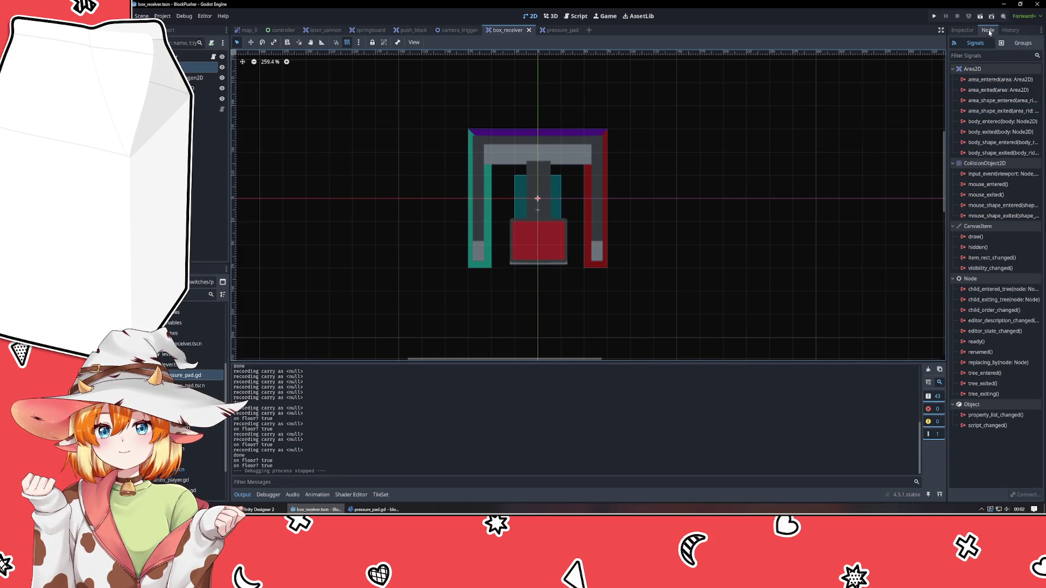
{"action": "left_click", "coordinate": [556, 30]}
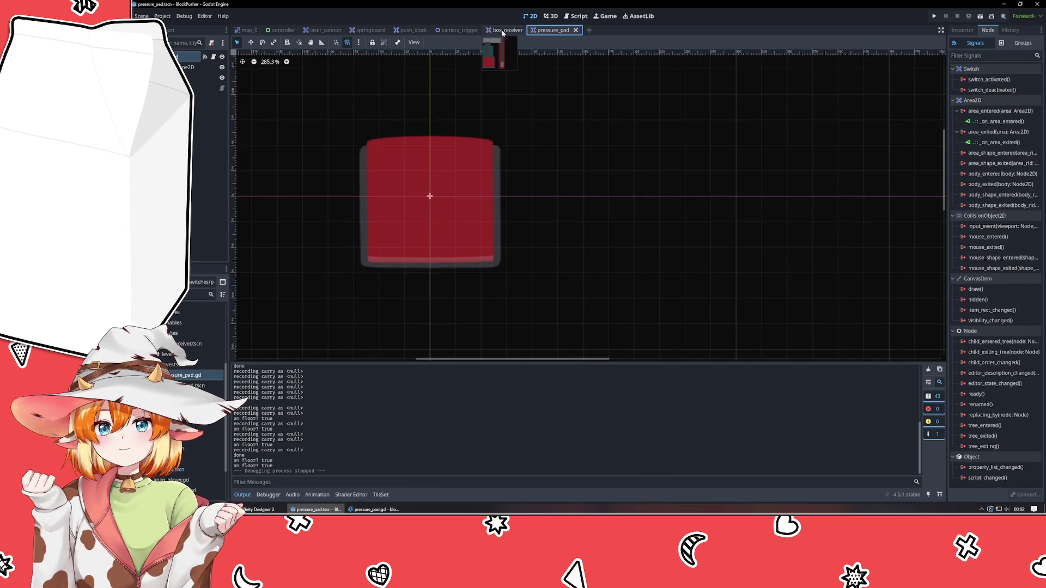
{"action": "left_click", "coordinate": [503, 31]}
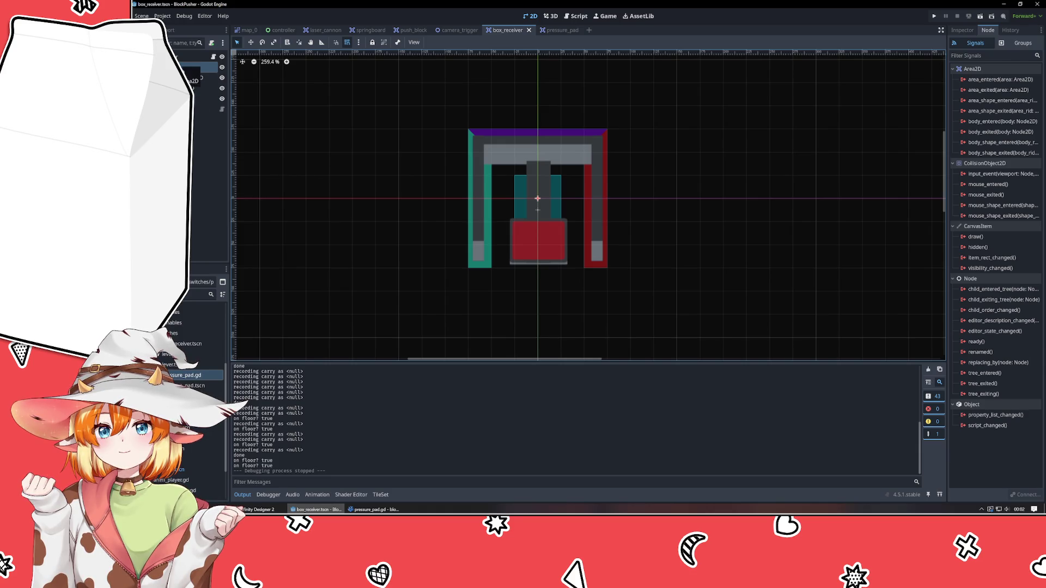
{"action": "key", "text": "ctrl+z"}
{"action": "key", "text": "ctrl+z"}
{"action": "key", "text": "ctrl+z"}
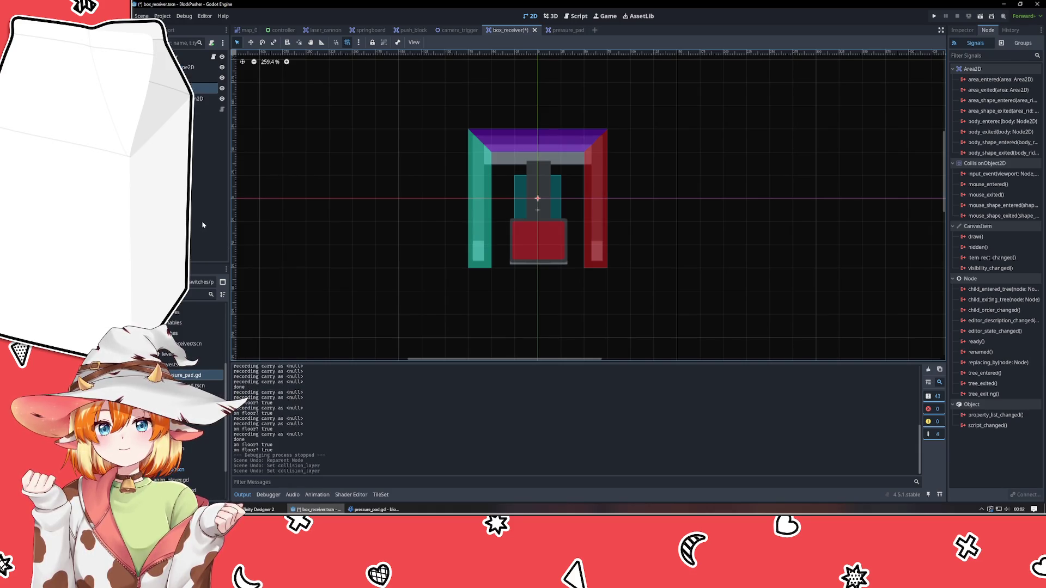
{"action": "key", "text": "ctrl+z"}
{"action": "key", "text": "ctrl+z"}
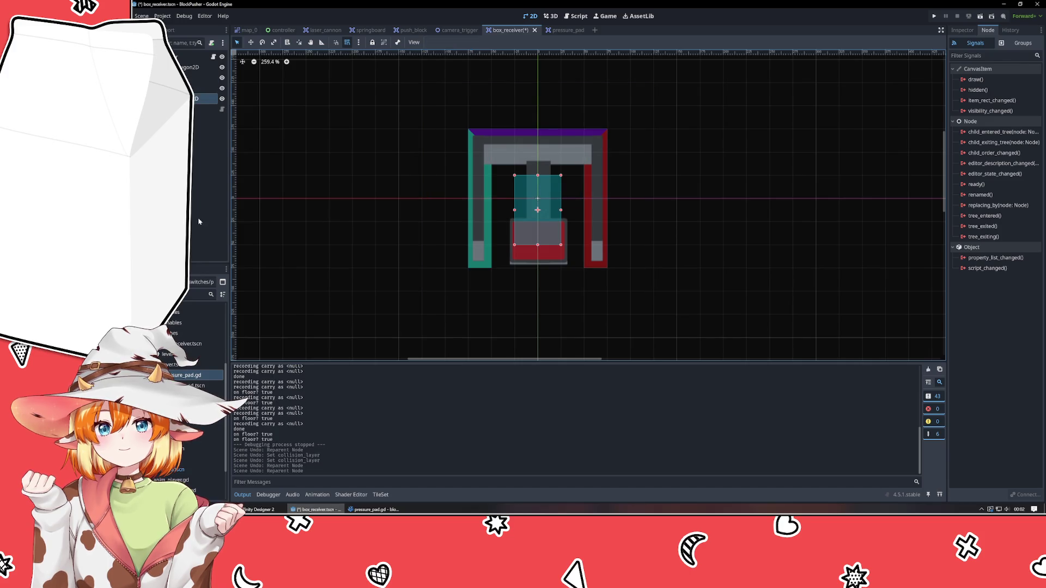
Step: Rename the box receiver's Area2D node and save the box_receiver scene
{"action": "left_click", "coordinate": [198, 214]}
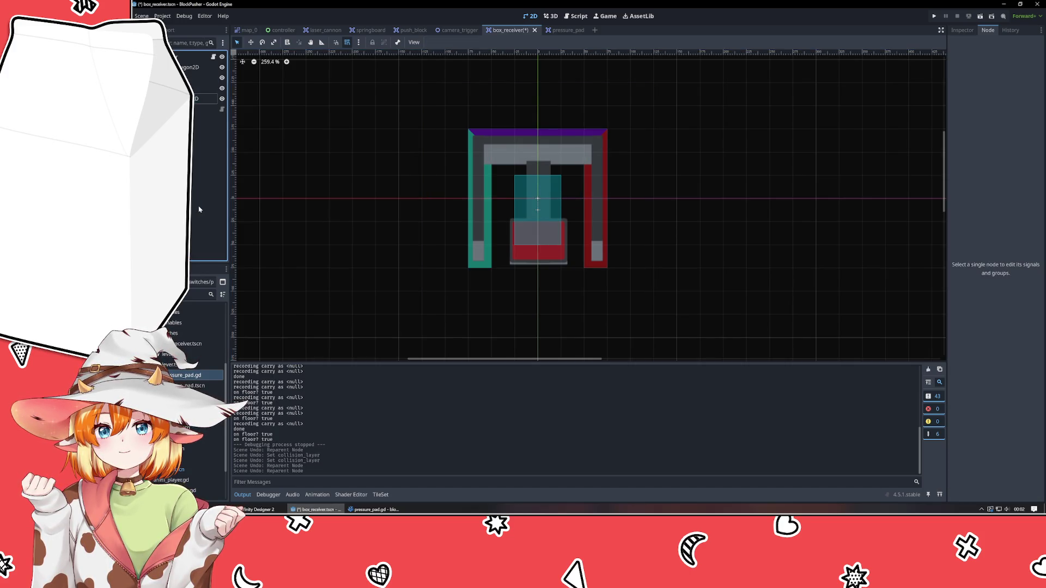
{"action": "left_click", "coordinate": [202, 87]}
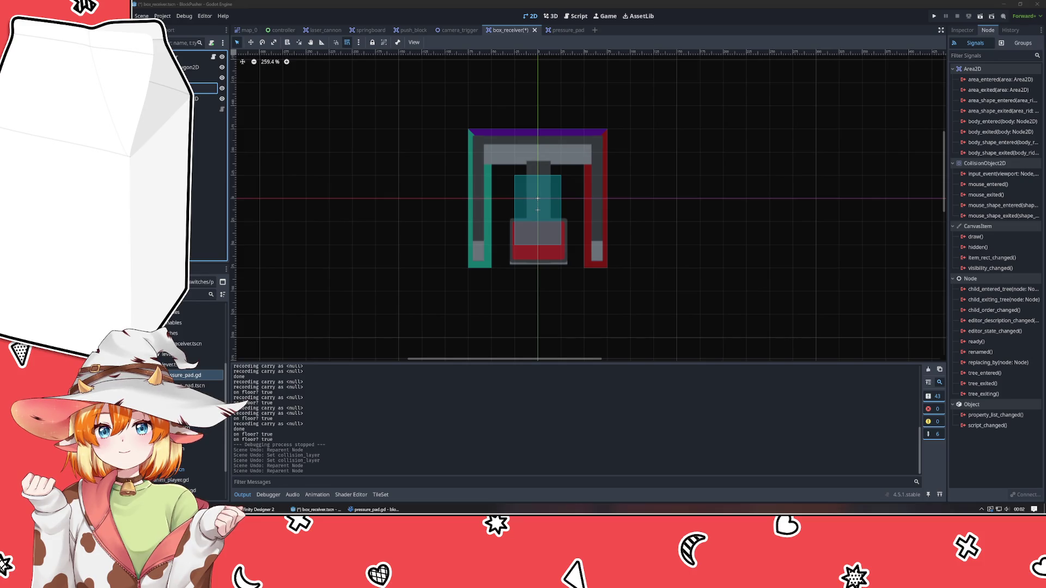
{"action": "key", "text": "Return"}
{"action": "key", "text": "ctrl+s"}
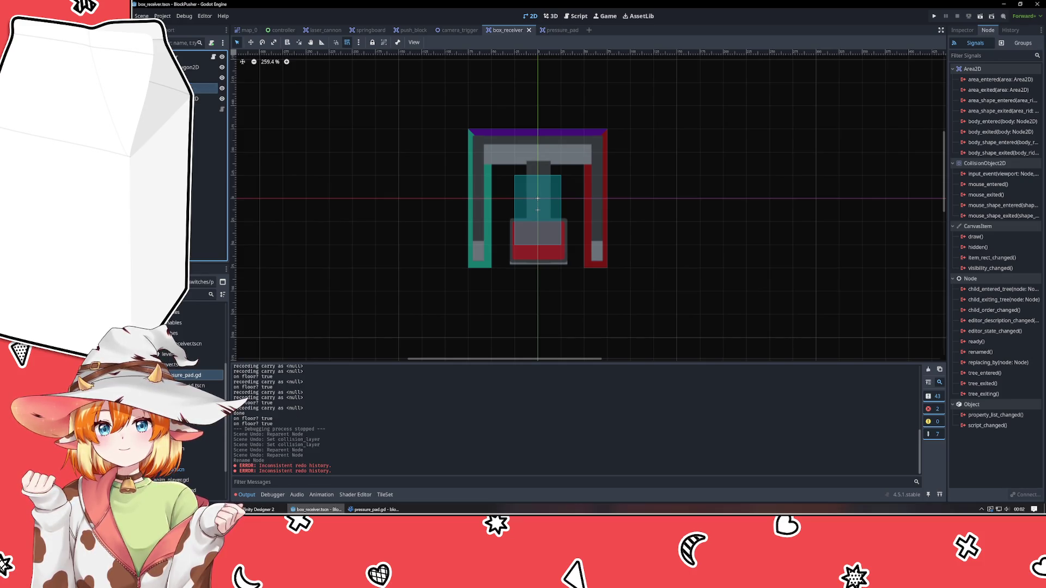
{"action": "left_click", "coordinate": [197, 213]}
{"action": "key", "text": "ctrl+z"}
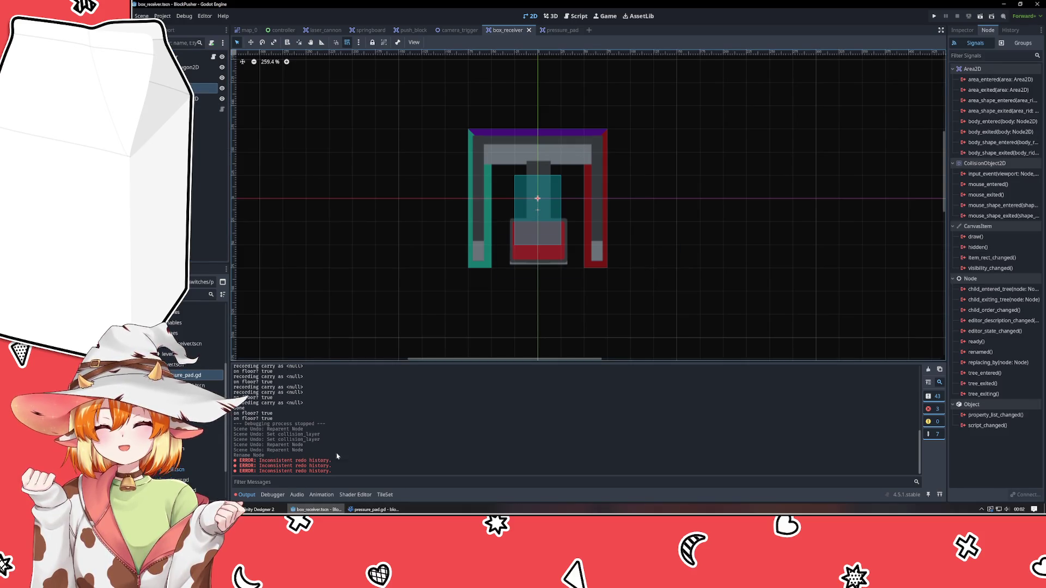
Step: Reselect the area node to list its available signals
{"action": "left_click", "coordinate": [374, 510]}
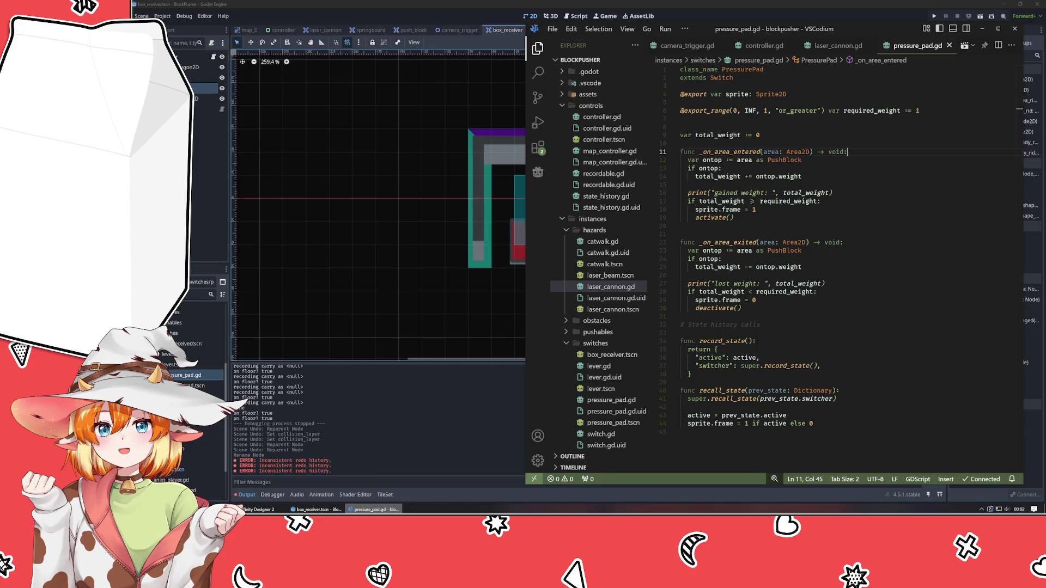
{"action": "left_click", "coordinate": [379, 273]}
{"action": "left_click", "coordinate": [205, 88]}
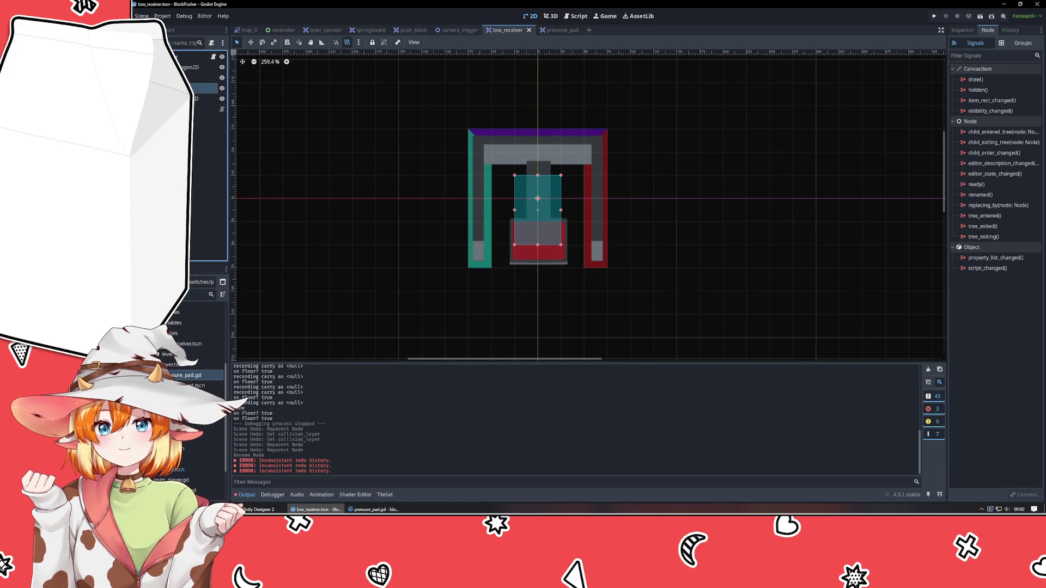
{"action": "left_click", "coordinate": [202, 98]}
{"action": "left_click", "coordinate": [207, 88]}
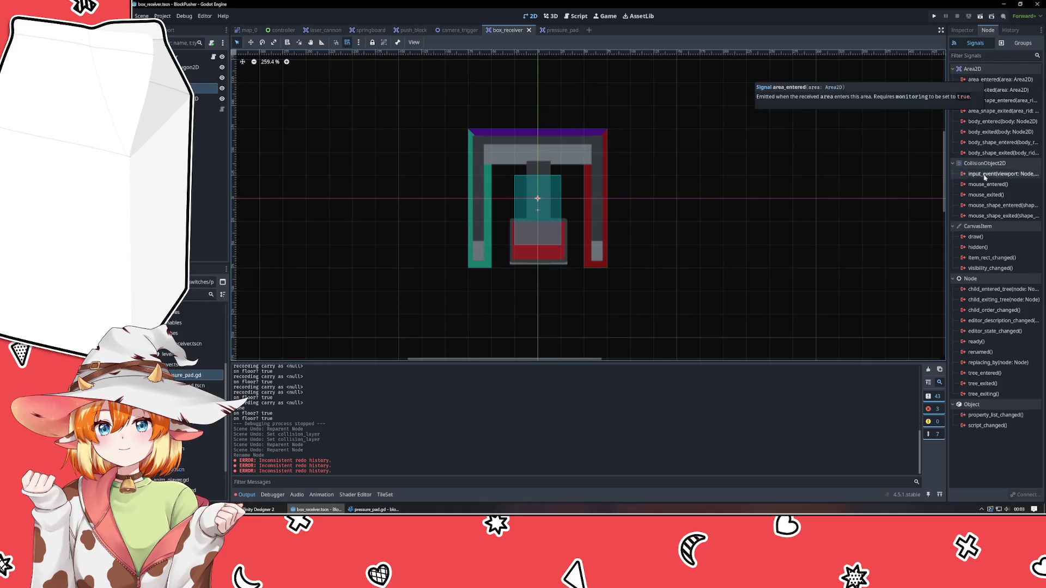
Step: Connect area_entered to BoxReceiver's existing _on_area_entered method via Pick
{"action": "double_click", "coordinate": [981, 80]}
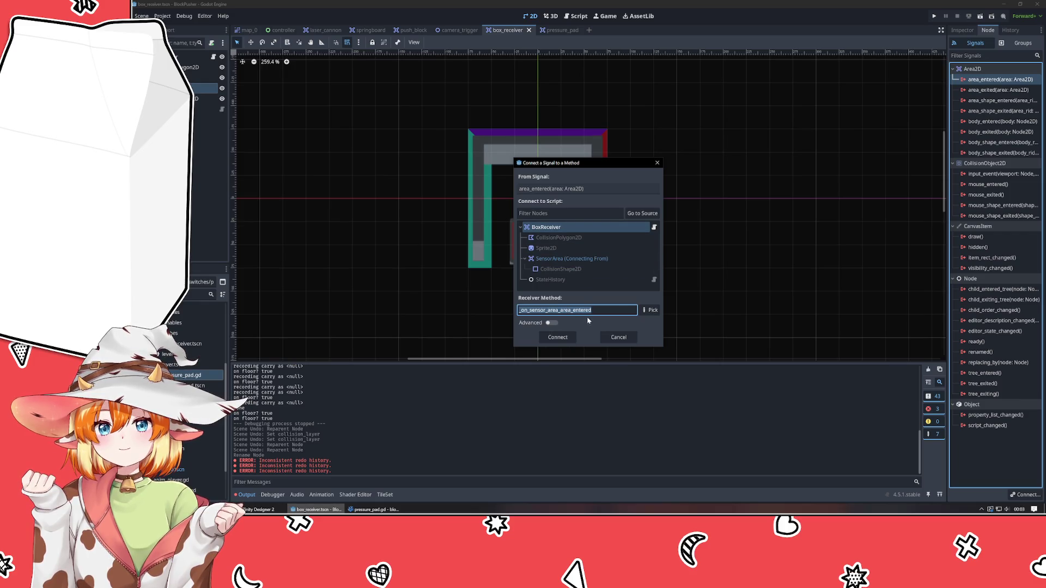
{"action": "left_click", "coordinate": [569, 260]}
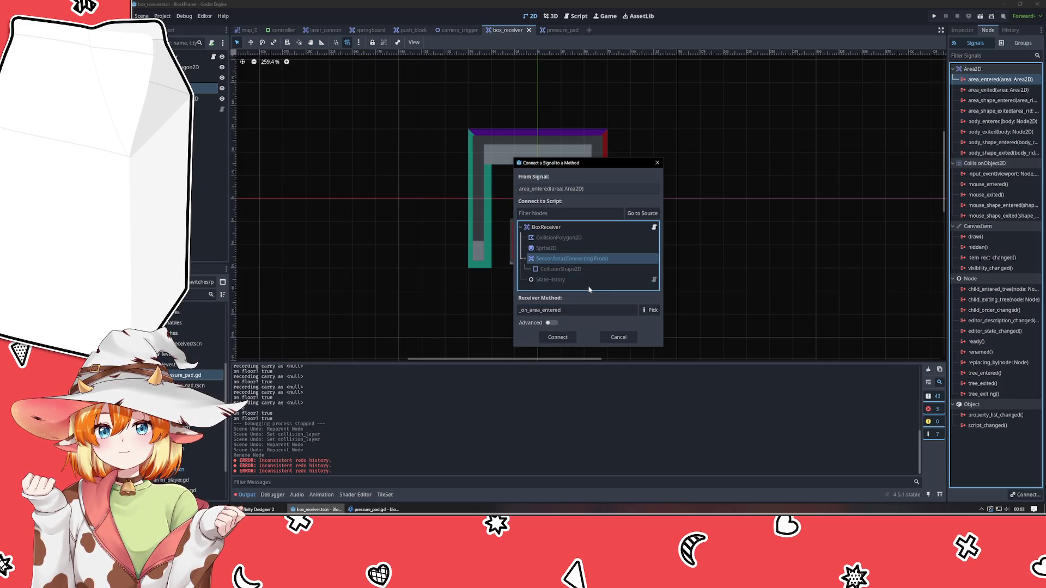
{"action": "left_click", "coordinate": [552, 229]}
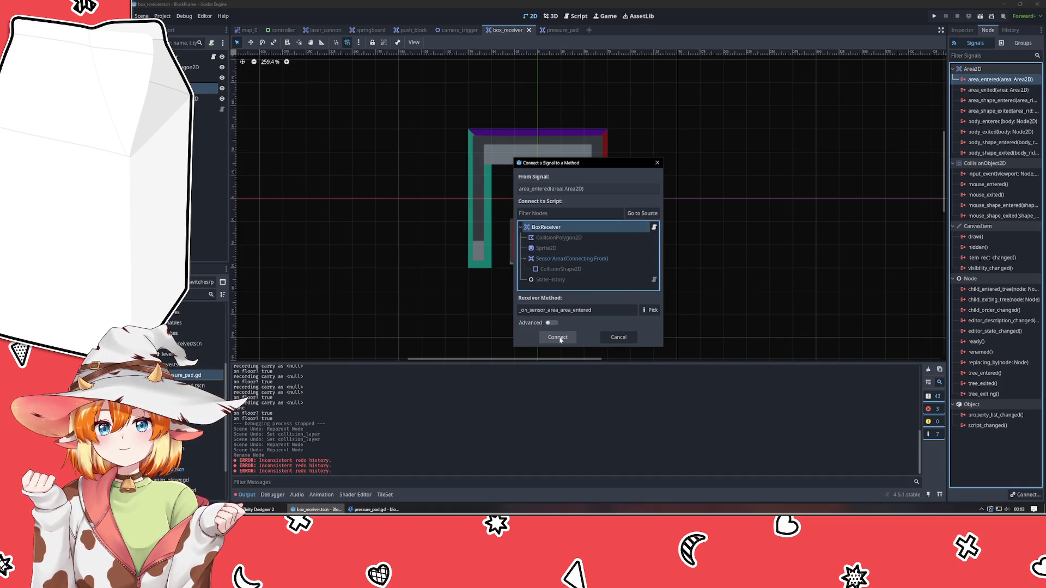
{"action": "left_click", "coordinate": [649, 310]}
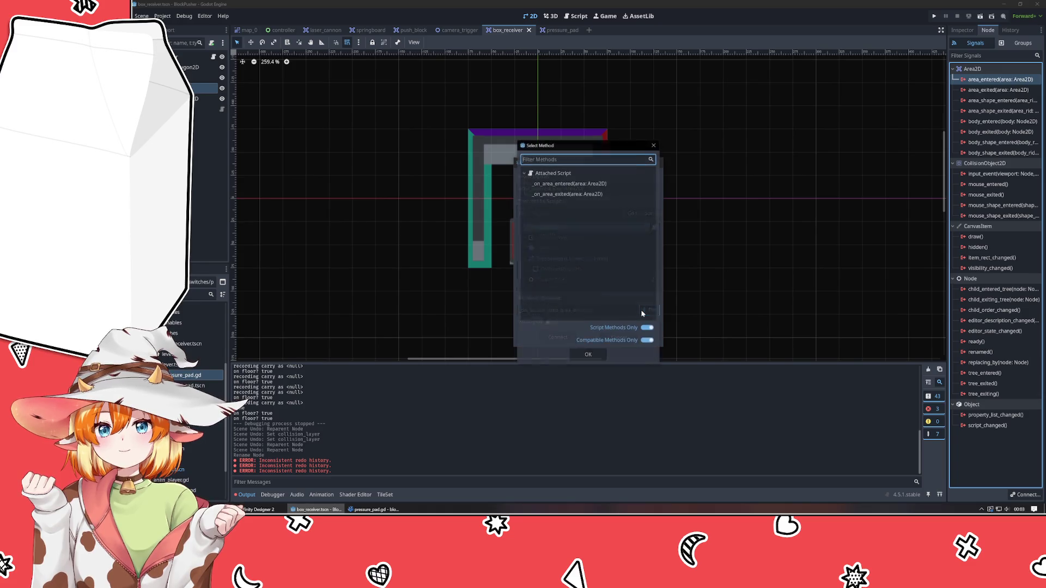
{"action": "left_click", "coordinate": [564, 184]}
{"action": "key", "text": "Return"}
{"action": "key", "text": "Return"}
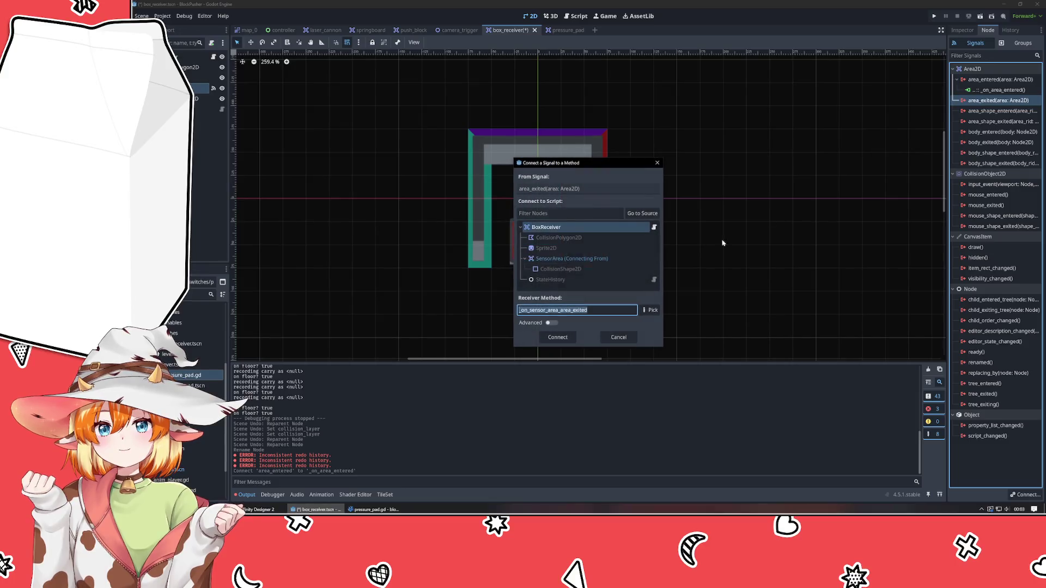
Step: Try connecting area_exited to _on_area_exited and dismiss the method-not-found error
{"action": "left_click", "coordinate": [648, 310]}
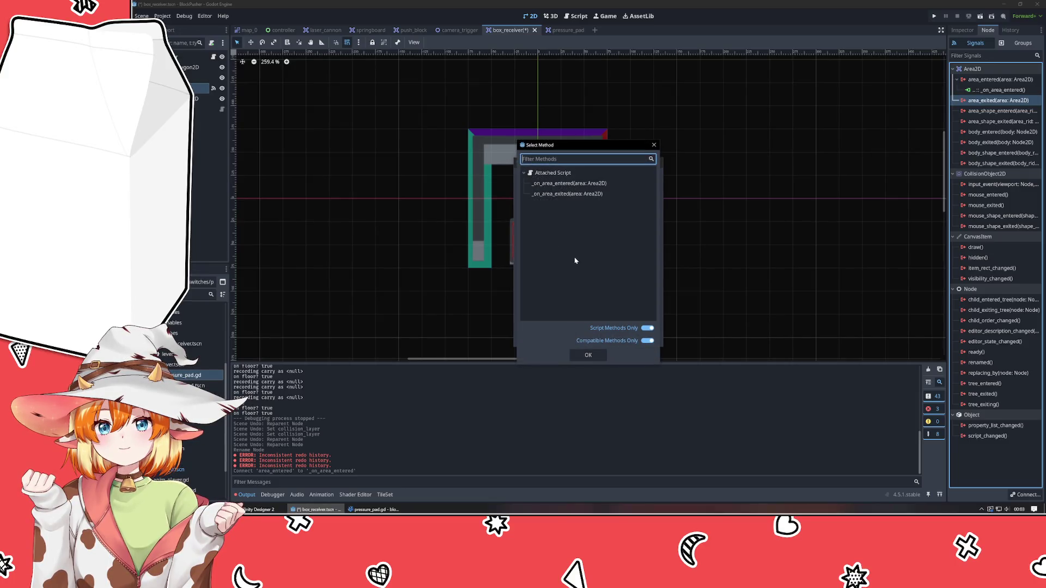
{"action": "left_click", "coordinate": [558, 195]}
{"action": "key", "text": "Return"}
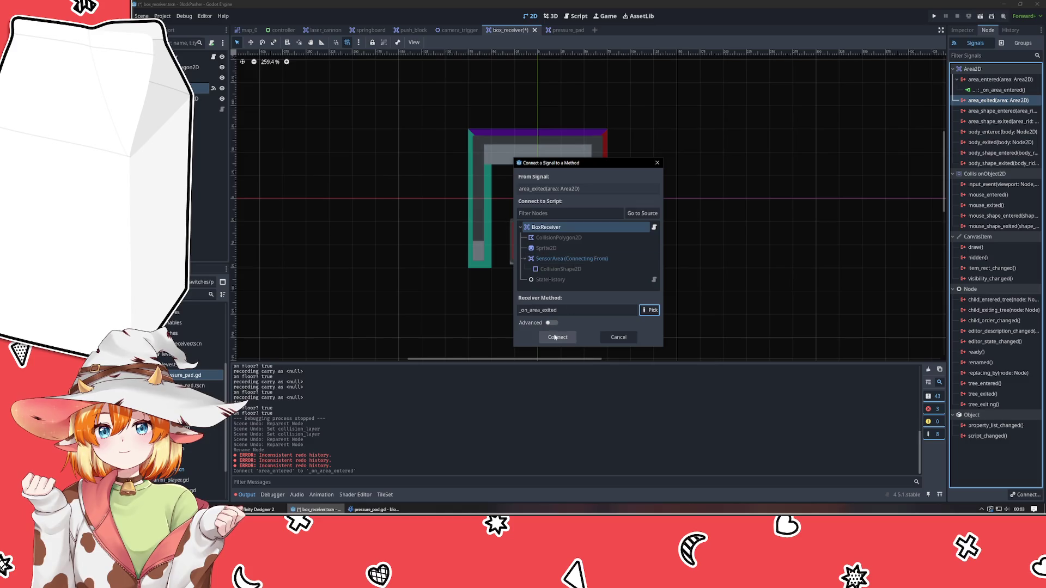
{"action": "left_click", "coordinate": [567, 258]}
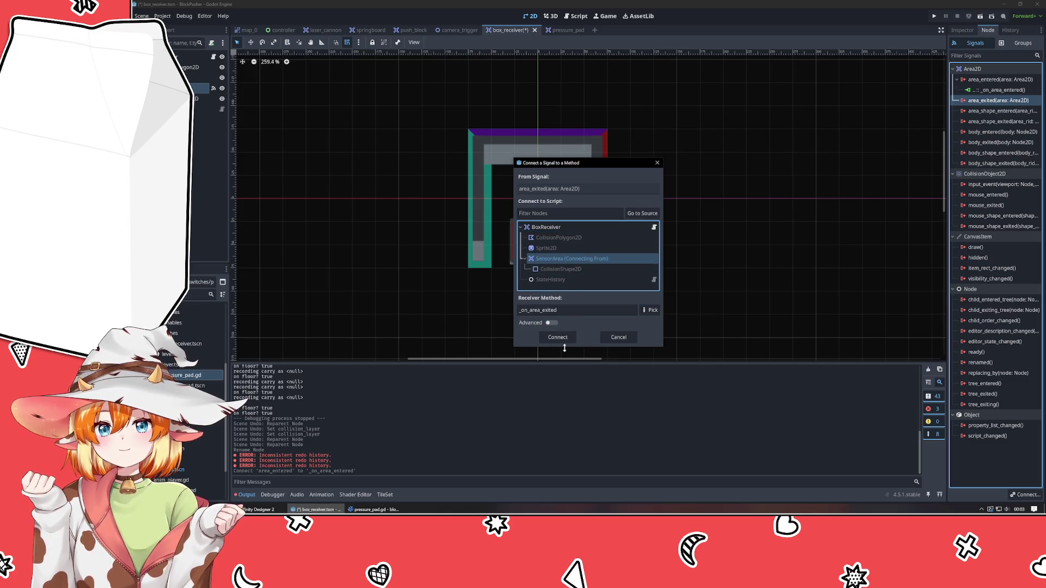
{"action": "left_click", "coordinate": [549, 338]}
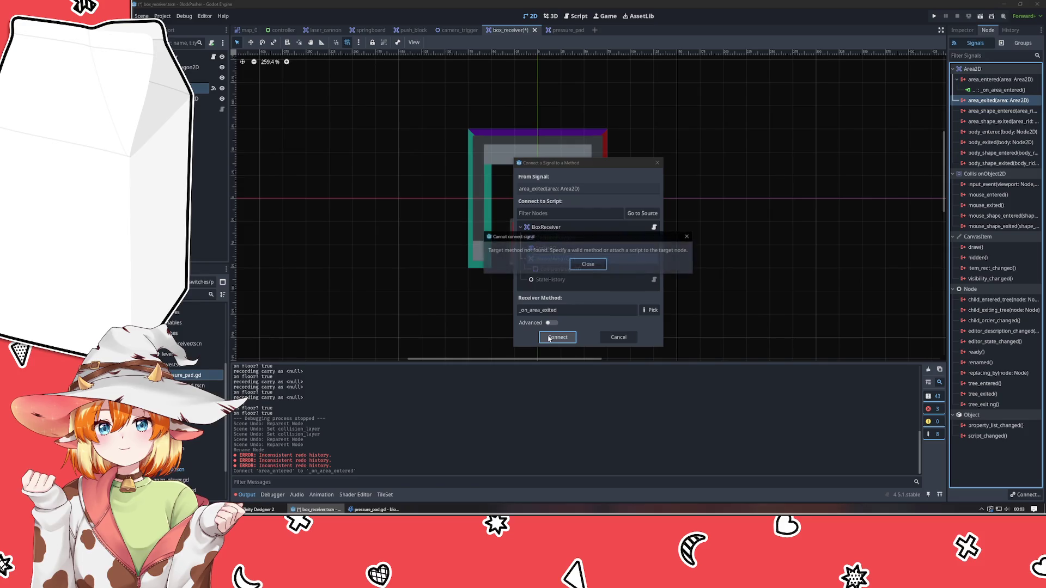
{"action": "left_click", "coordinate": [583, 264]}
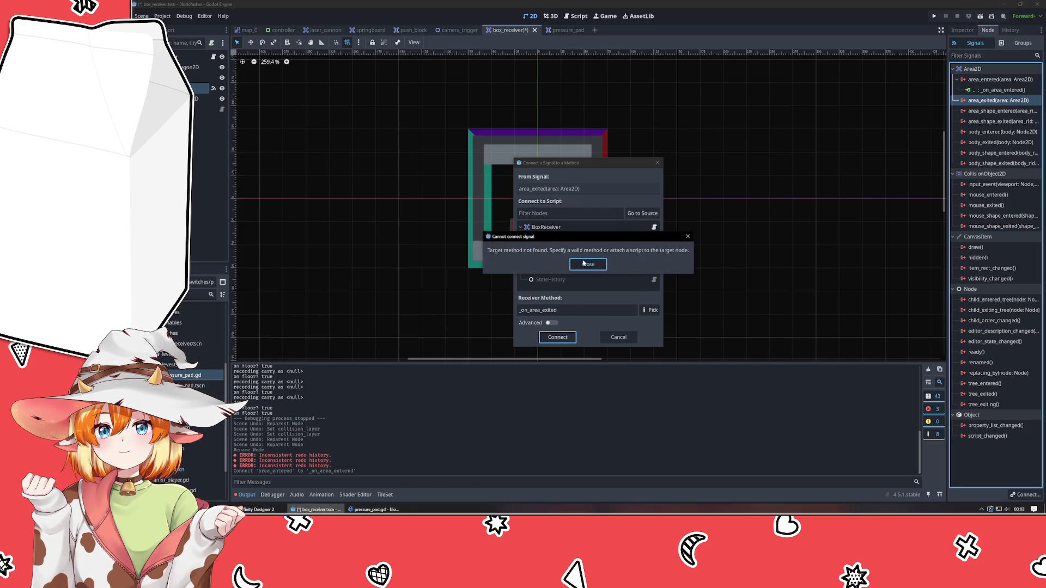
{"action": "left_click", "coordinate": [545, 227]}
Step: Connect area_exited to a newly generated method and save the box receiver scene
{"action": "left_click", "coordinate": [550, 337]}
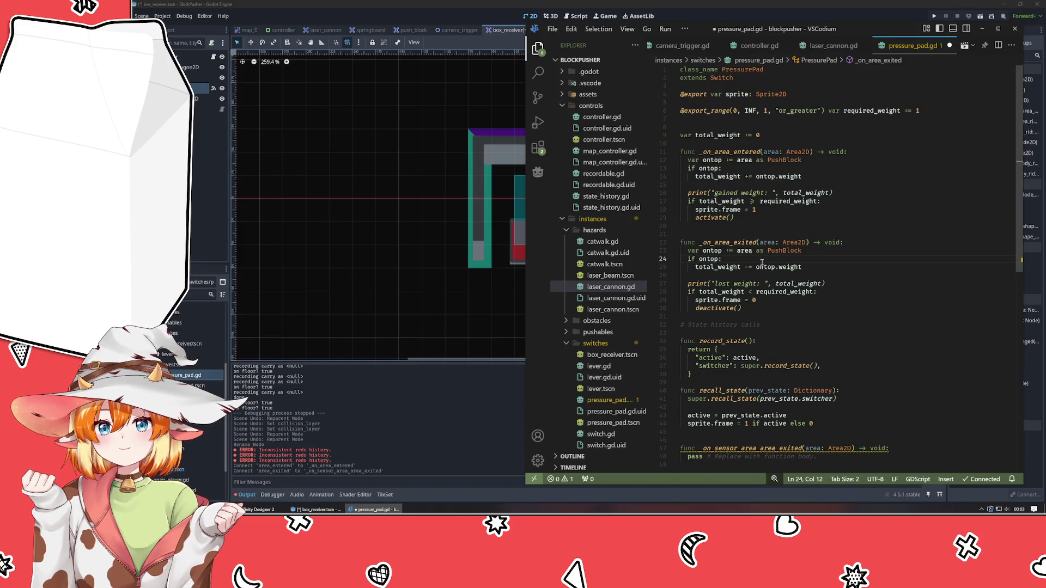
{"action": "key", "text": "alt+Tab"}
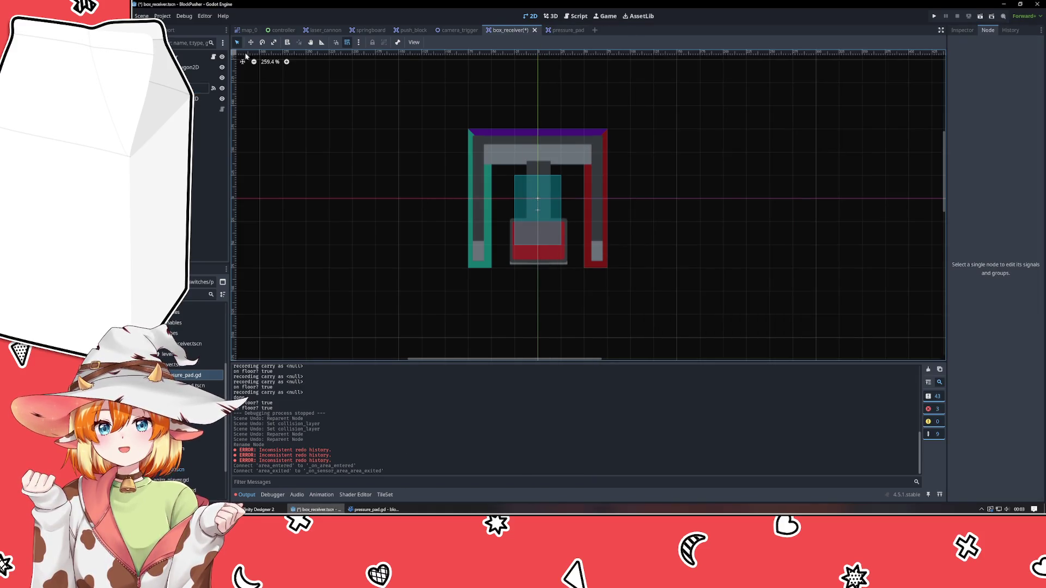
{"action": "left_click", "coordinate": [201, 57]}
{"action": "key", "text": "ctrl+s"}
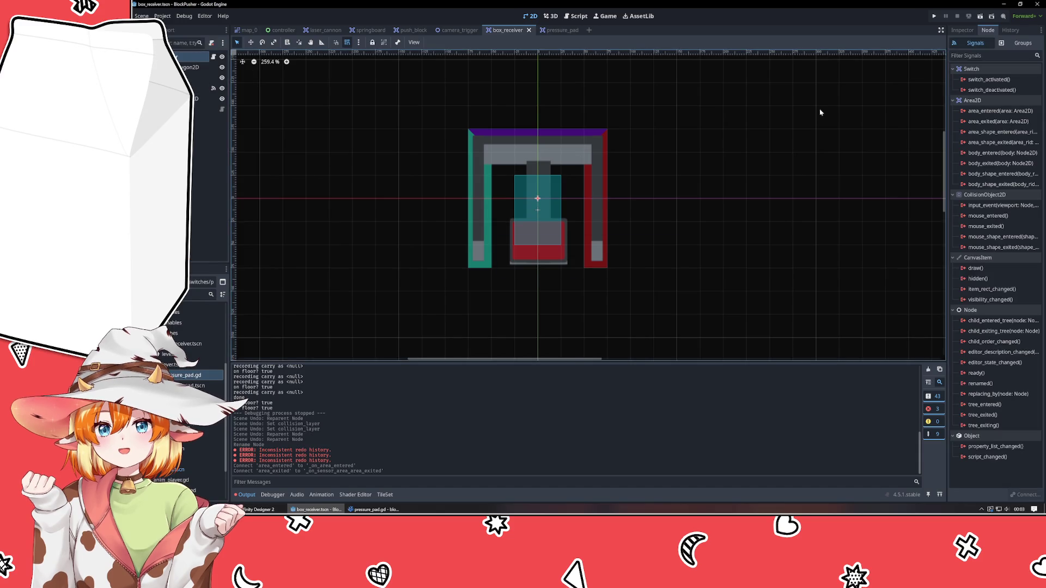
{"action": "left_click", "coordinate": [201, 88]}
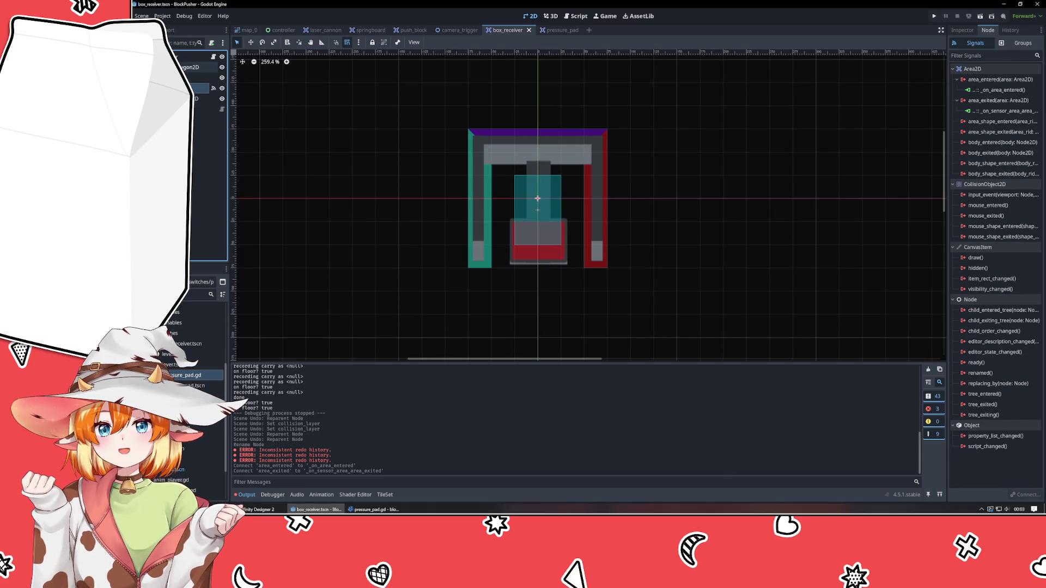
{"action": "left_click", "coordinate": [200, 57]}
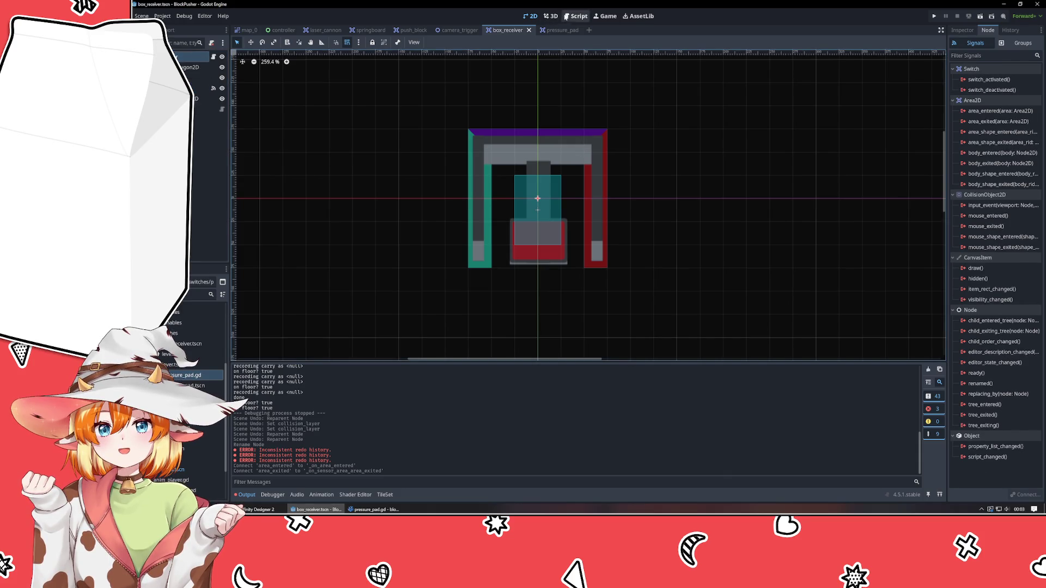
Step: Run the game from pressure_pad, push a box onto the pad, rewind, and step on it
{"action": "left_click", "coordinate": [565, 29]}
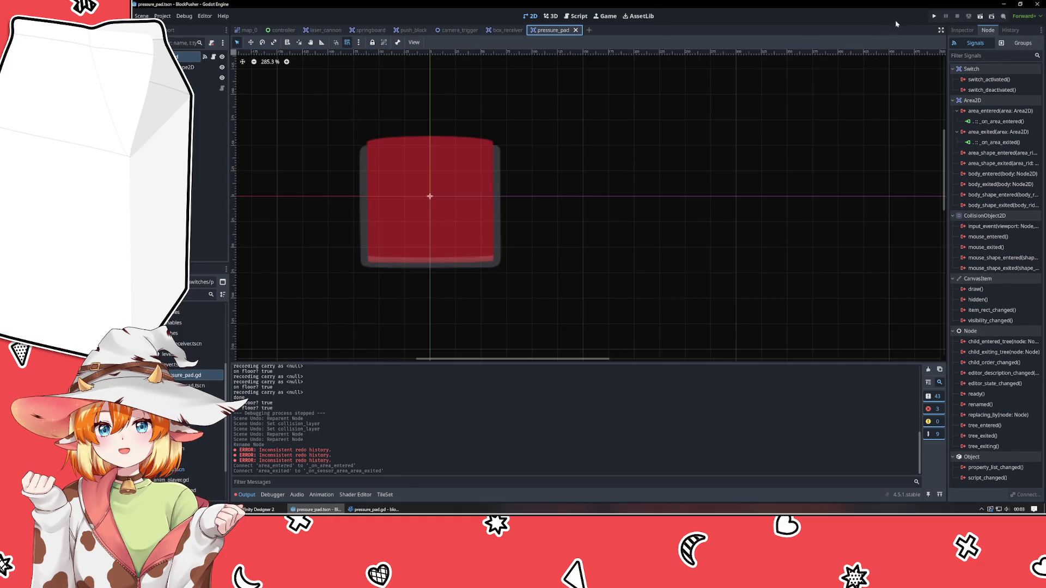
{"action": "left_click", "coordinate": [934, 18]}
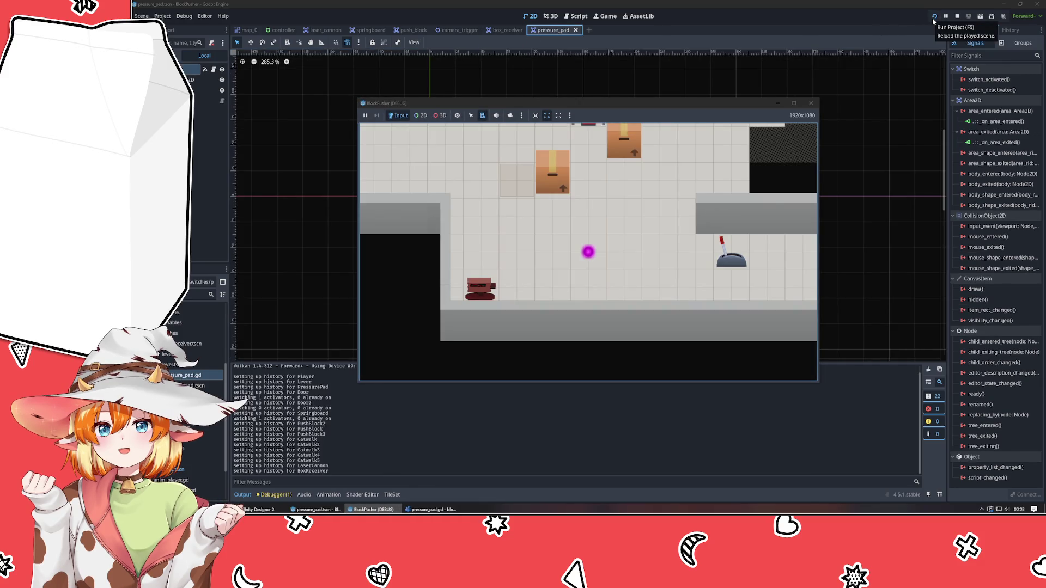
{"action": "key", "text": "Up"}
{"action": "key", "text": "Up"}
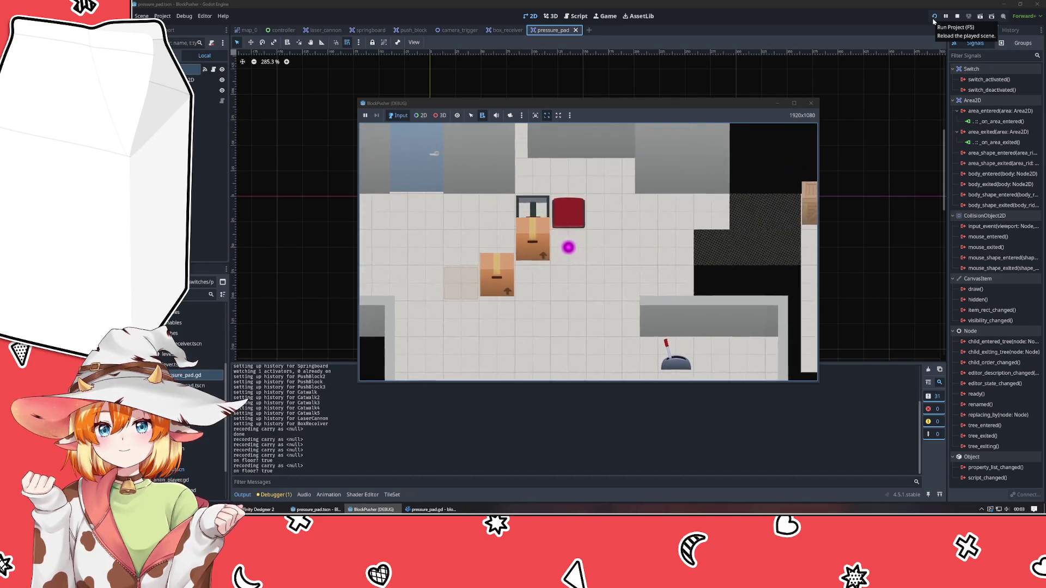
{"action": "key", "text": "Down"}
{"action": "key", "text": "Left"}
{"action": "key", "text": "Up"}
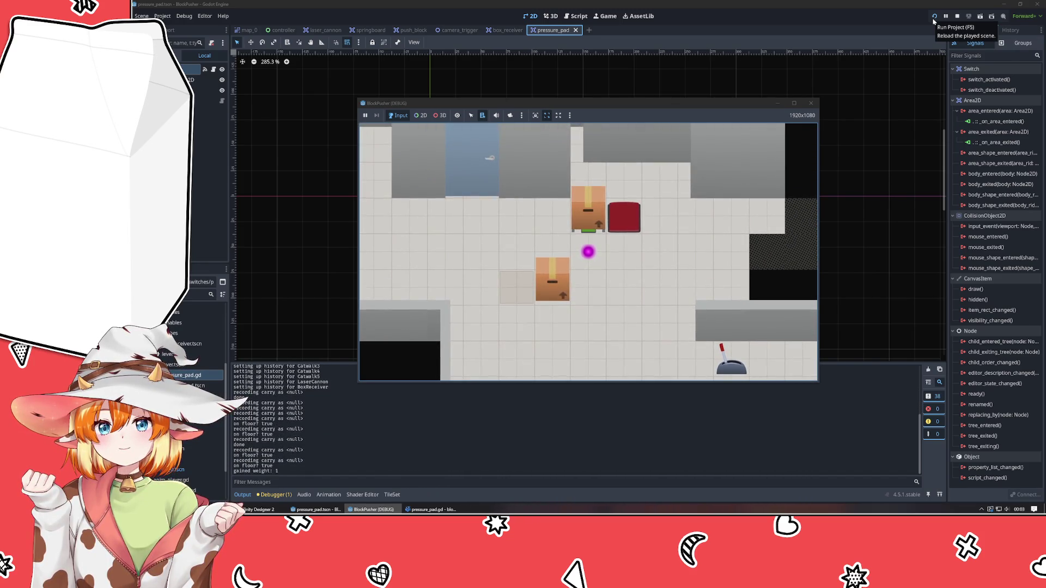
{"action": "key", "text": "z"}
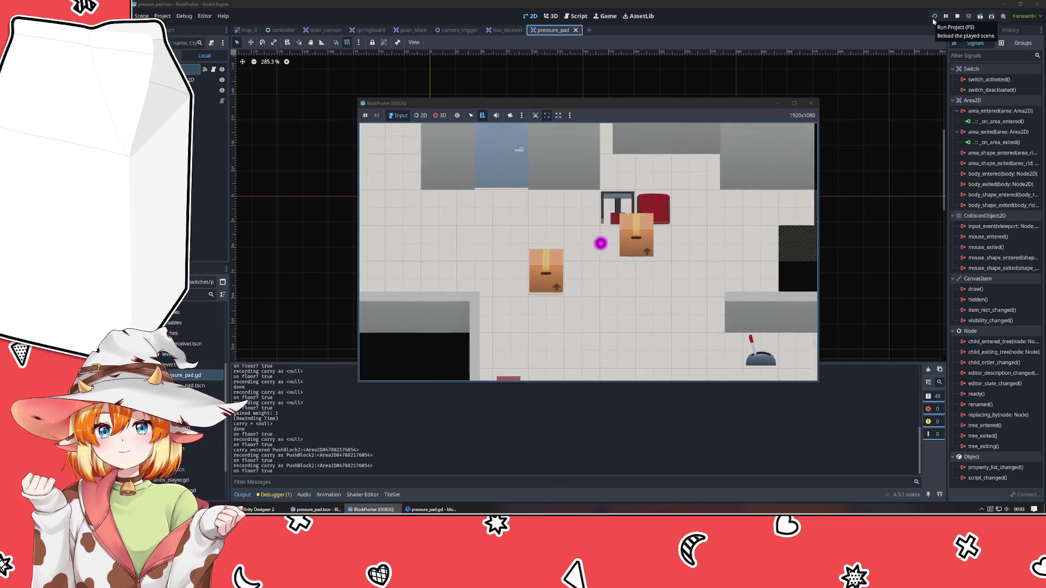
{"action": "key", "text": "Up"}
{"action": "key", "text": "Down"}
{"action": "key", "text": "Up"}
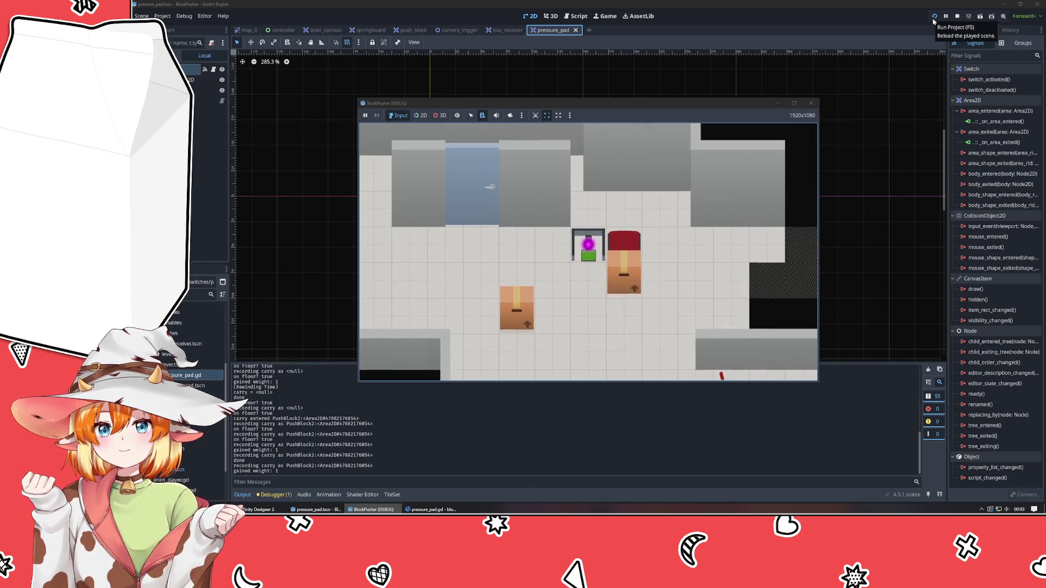
{"action": "key", "text": "Down"}
{"action": "key", "text": "Up"}
{"action": "key", "text": "Down"}
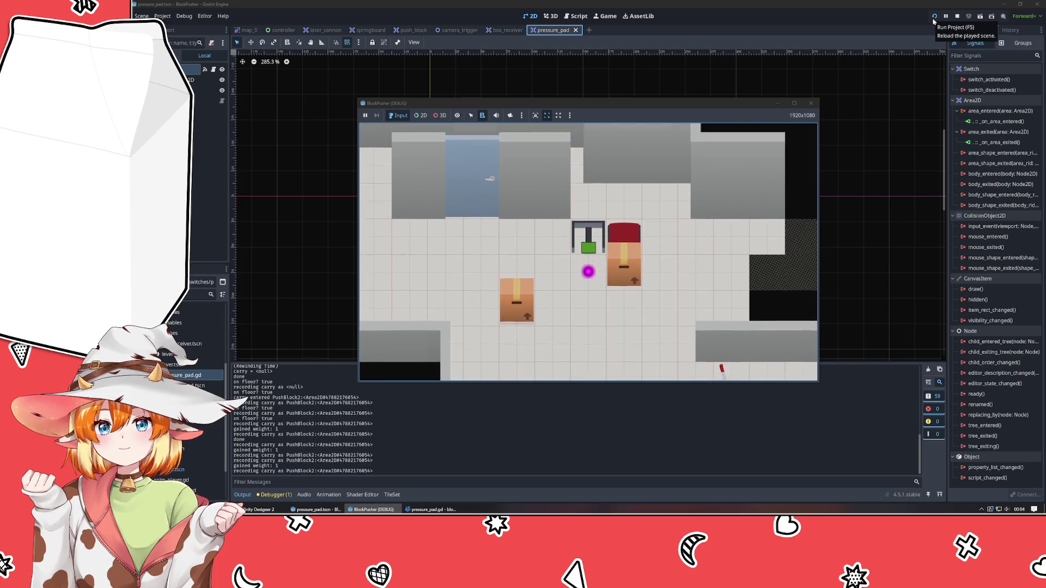
Step: Rewind, push the box off the pad, step back onto it, and stop the game
{"action": "key", "text": "Down"}
{"action": "key", "text": "Right"}
{"action": "key", "text": "Right"}
{"action": "key", "text": "z"}
{"action": "key", "text": "z"}
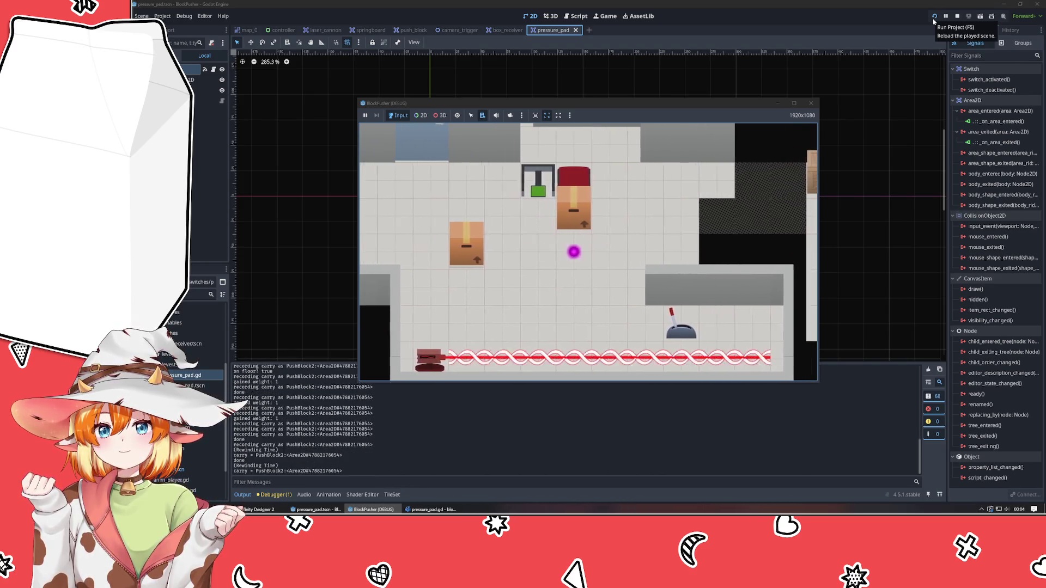
{"action": "key", "text": "z"}
{"action": "key", "text": "z"}
{"action": "key", "text": "z"}
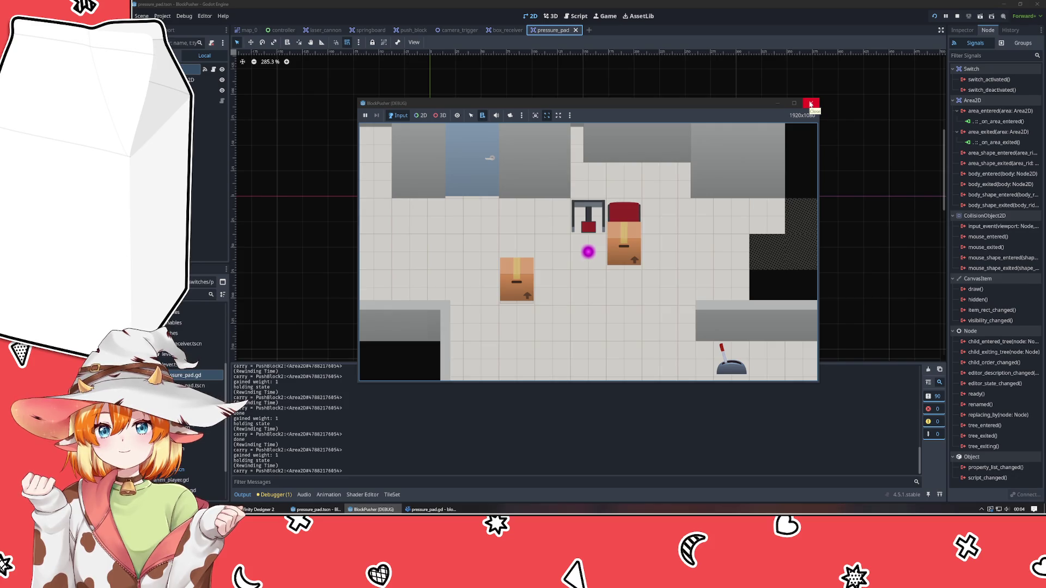
{"action": "key", "text": "Up"}
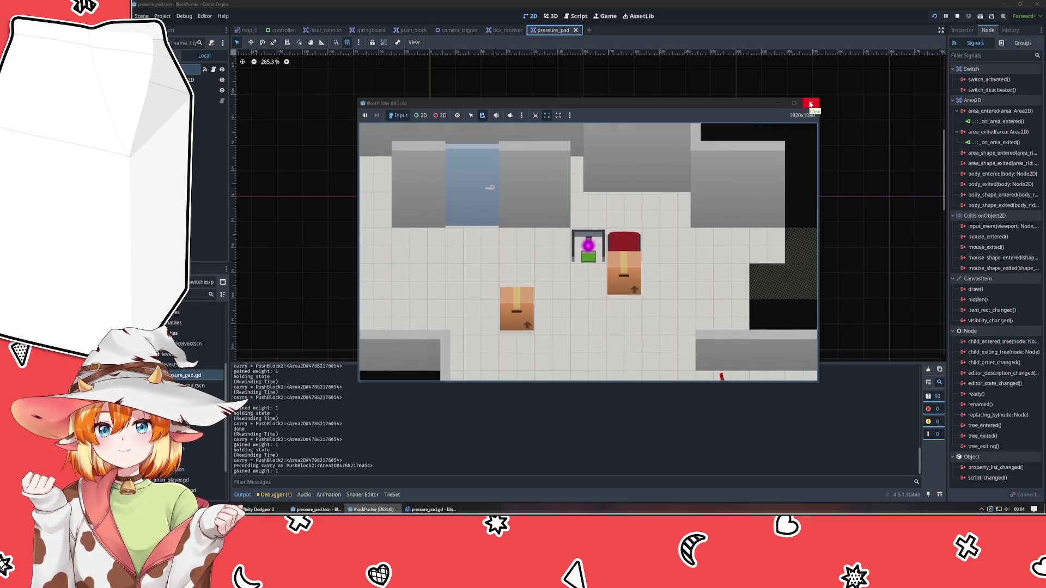
{"action": "key", "text": "z"}
{"action": "key", "text": "Right"}
{"action": "key", "text": "Up"}
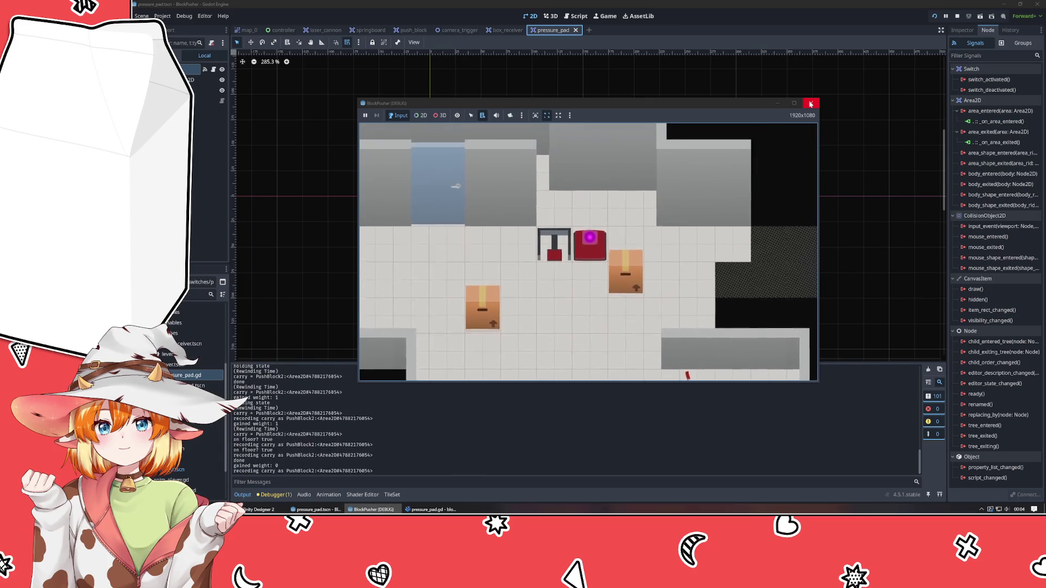
{"action": "key", "text": "Down"}
{"action": "key", "text": "Left"}
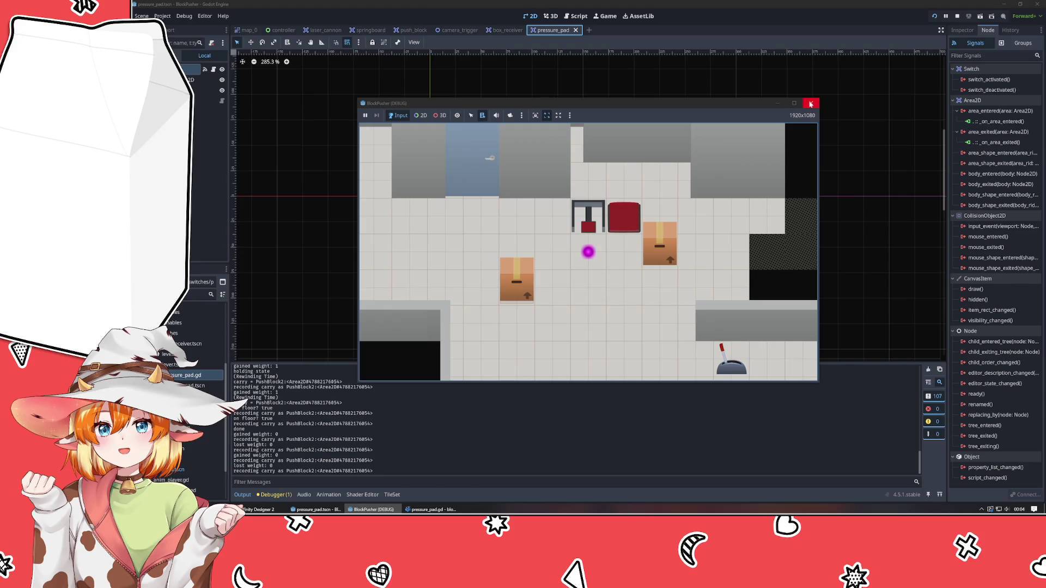
{"action": "key", "text": "Up"}
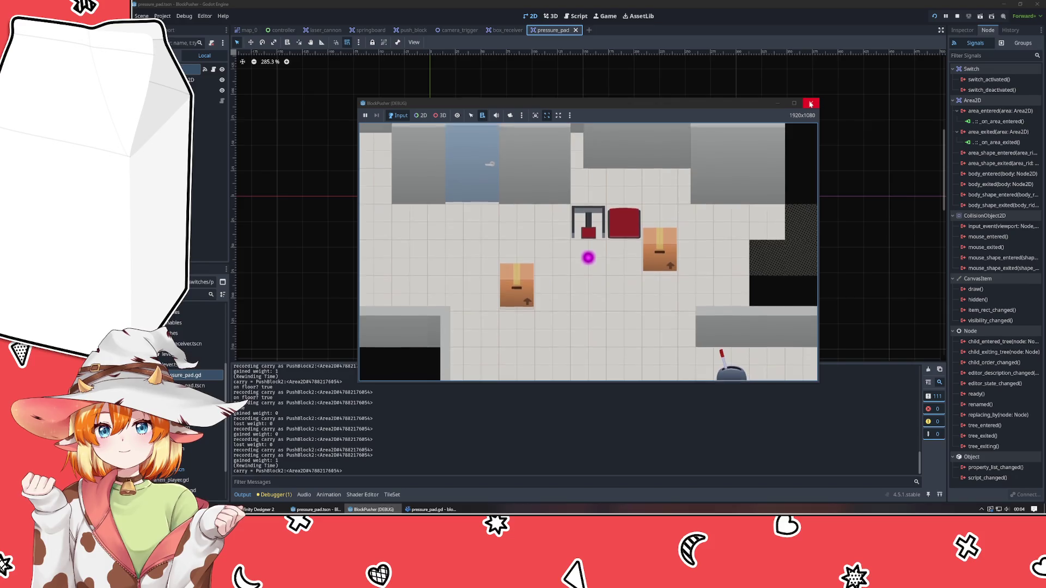
{"action": "left_click", "coordinate": [810, 103]}
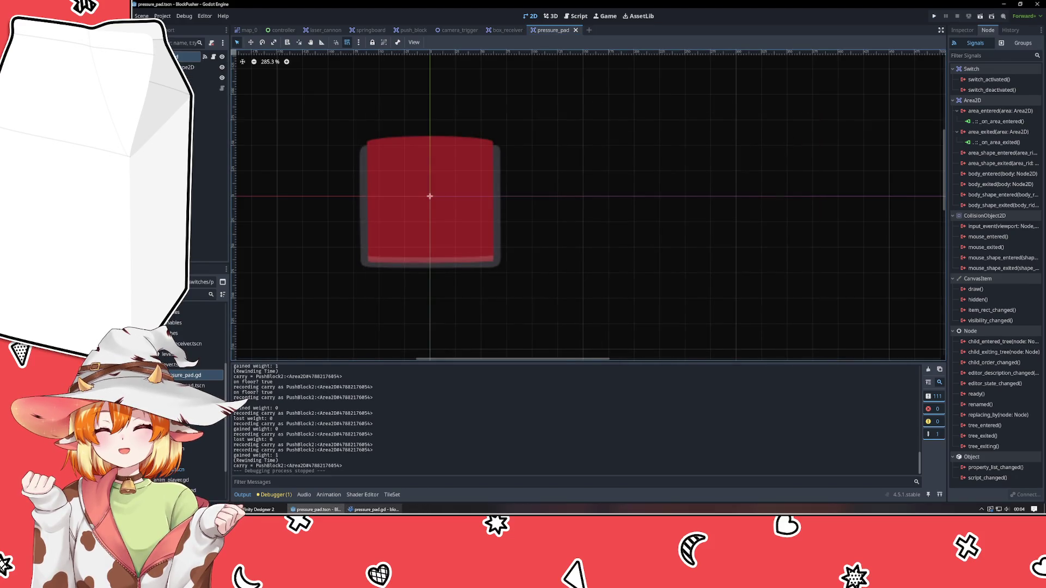
Step: Go to the gained-weight print line in pressure_pad.gd's _on_area_entered function
{"action": "left_click", "coordinate": [374, 509]}
{"action": "left_click", "coordinate": [796, 267]}
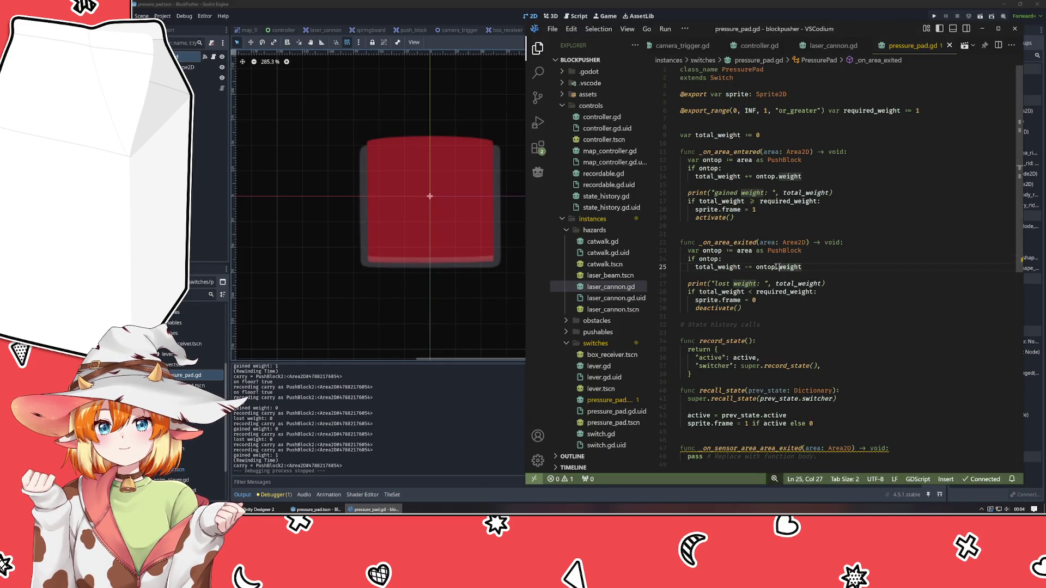
{"action": "left_click", "coordinate": [798, 184]}
{"action": "left_click", "coordinate": [874, 156]}
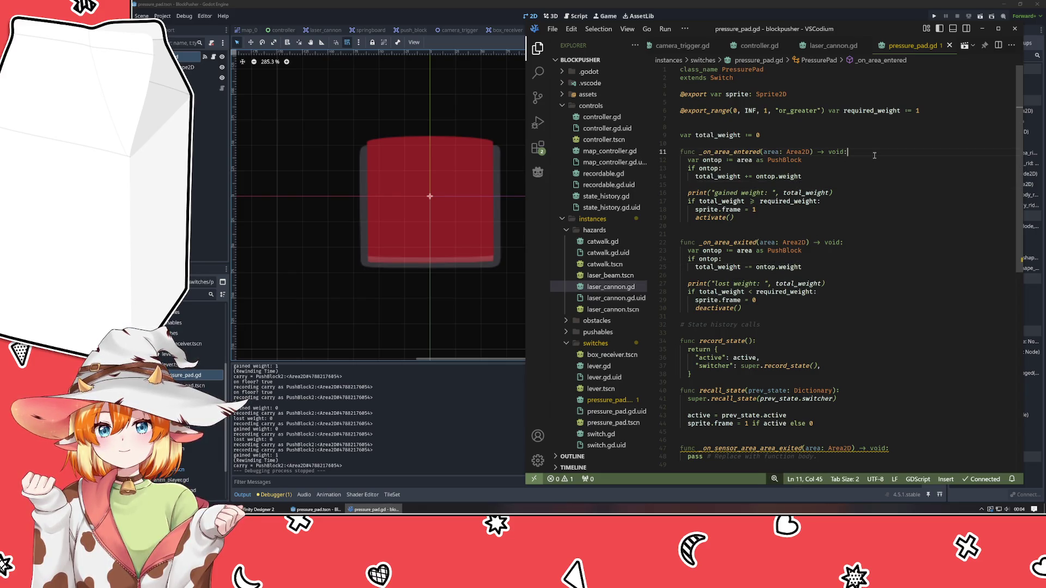
{"action": "key", "text": "Return"}
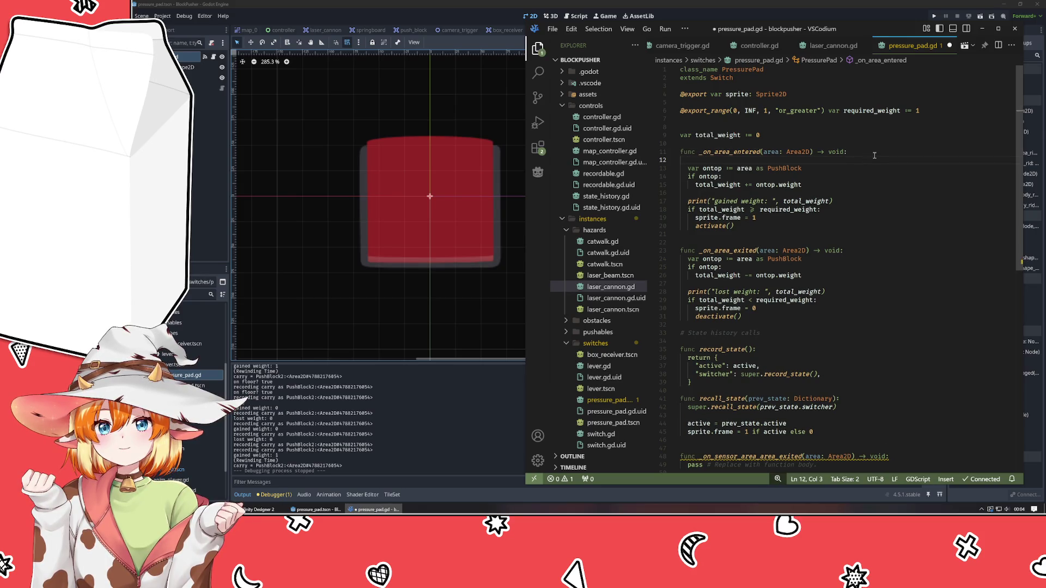
{"action": "key", "text": "BackSpace"}
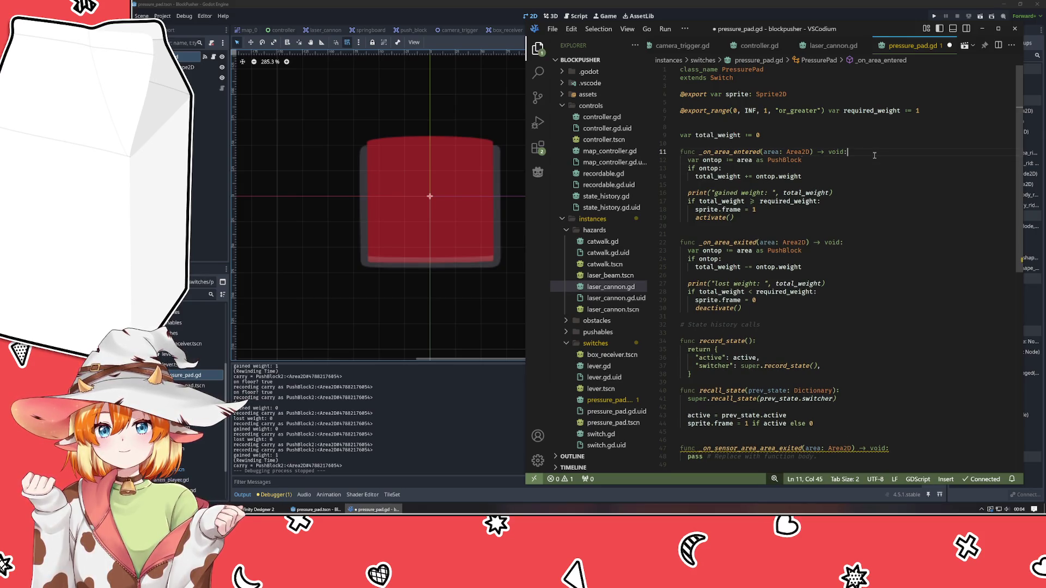
{"action": "key", "text": "Down"}
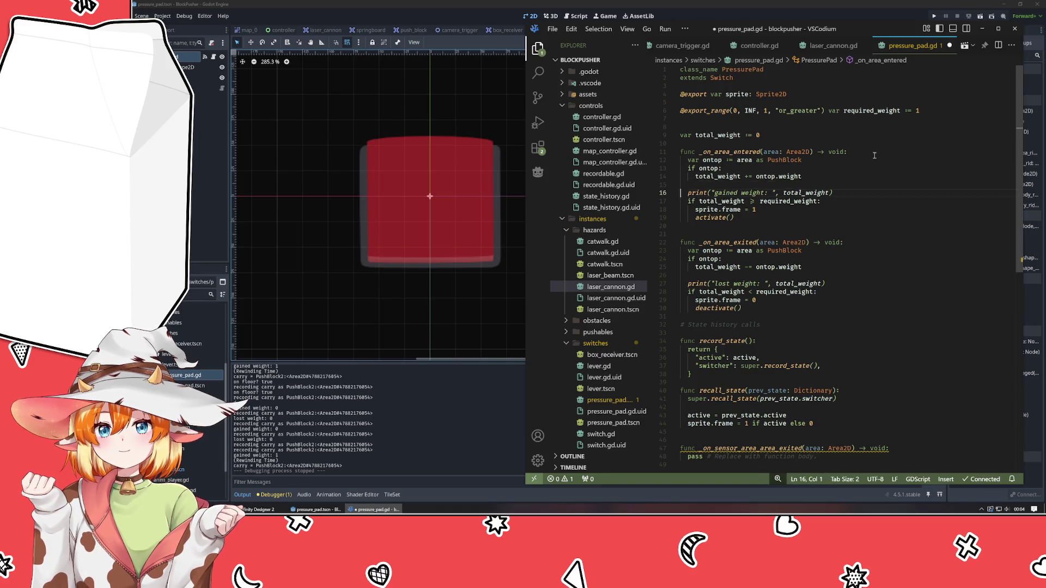
{"action": "key", "text": "End"}
Step: Make the gained-weight print also output the entering area, and save the script
{"action": "type", "text": ", print"}
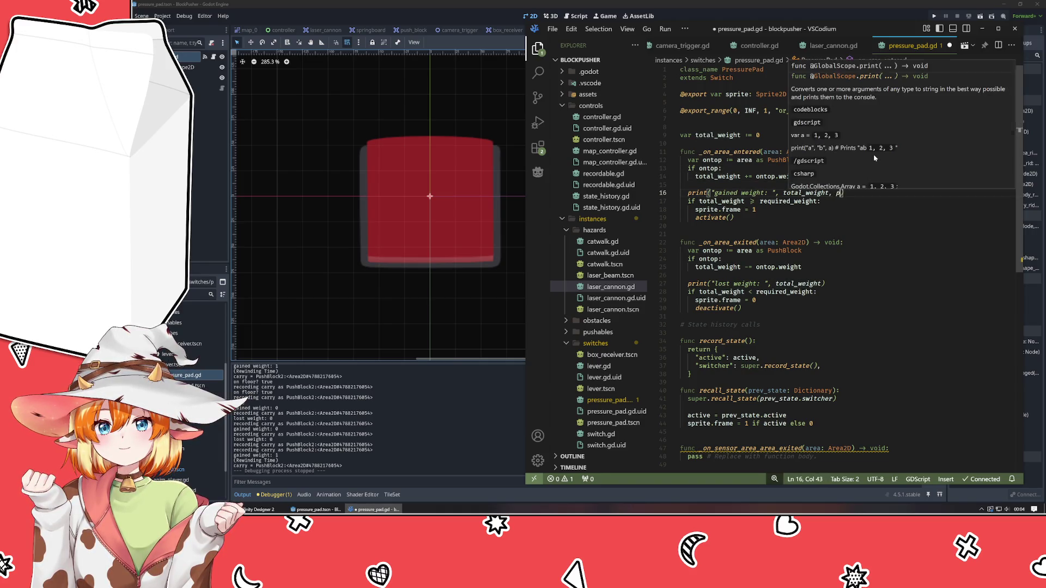
{"action": "key", "text": "BackSpace"}
{"action": "key", "text": "BackSpace"}
{"action": "key", "text": "BackSpace"}
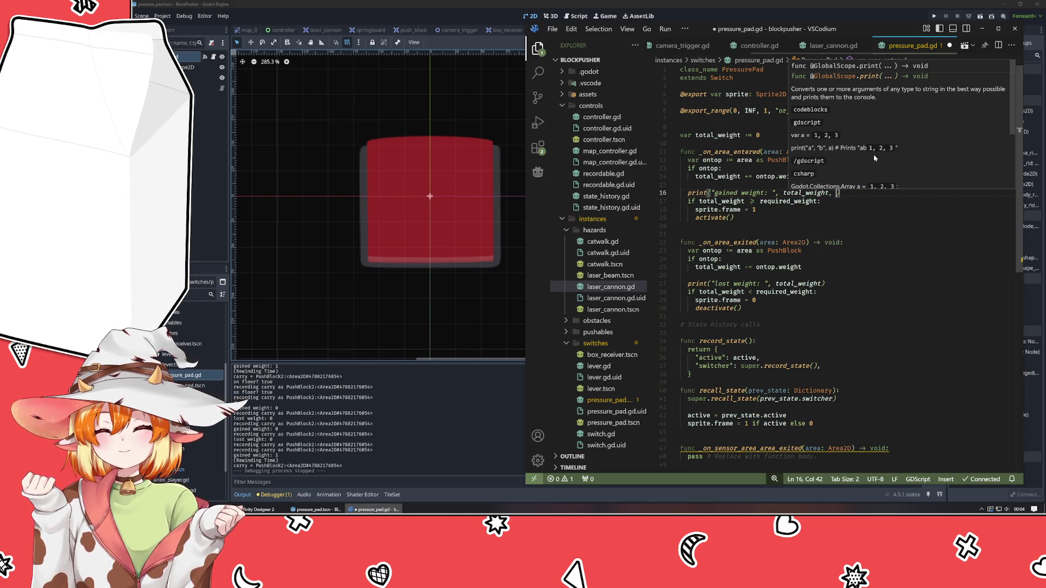
{"action": "type", "text": "ontop"}
{"action": "key", "text": "Tab"}
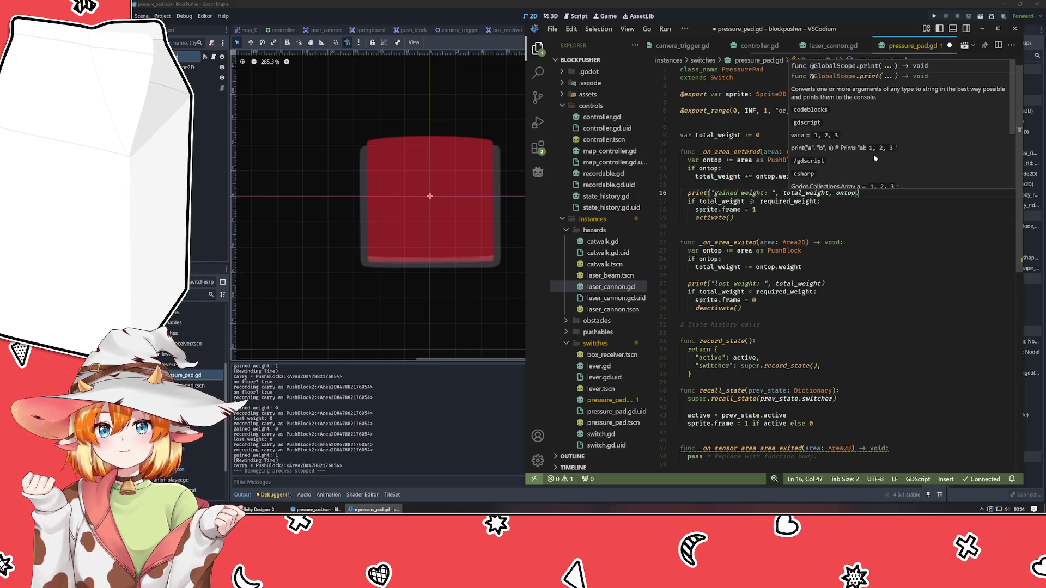
{"action": "key", "text": "ctrl+s"}
{"action": "key", "text": "BackSpace"}
{"action": "key", "text": "BackSpace"}
{"action": "key", "text": "BackSpace"}
{"action": "type", "text": "area"}
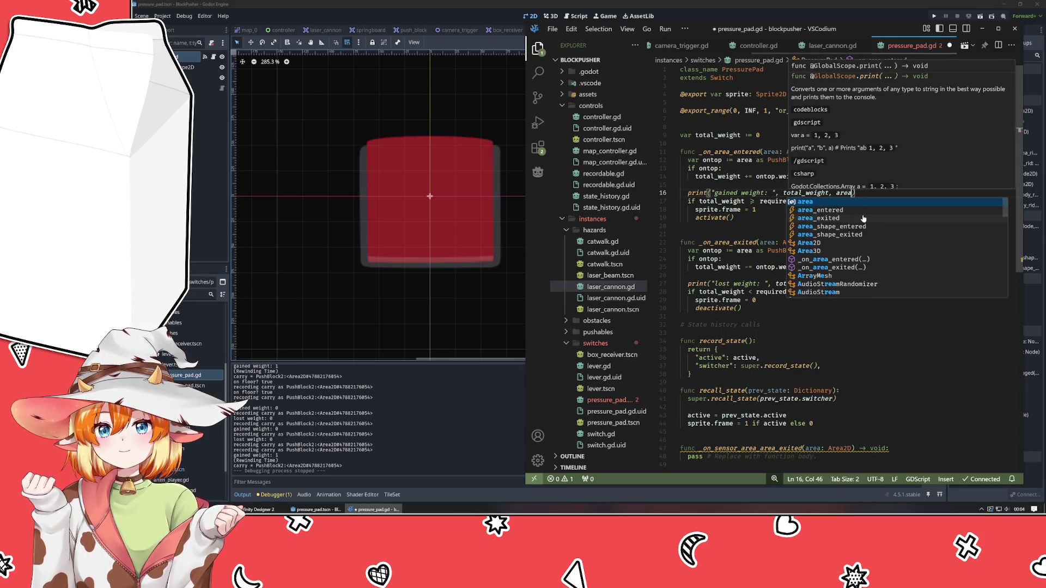
{"action": "left_click", "coordinate": [879, 15]}
Step: Run the game with F5 and walk the player on and off the pressure pad
{"action": "key", "text": "F5"}
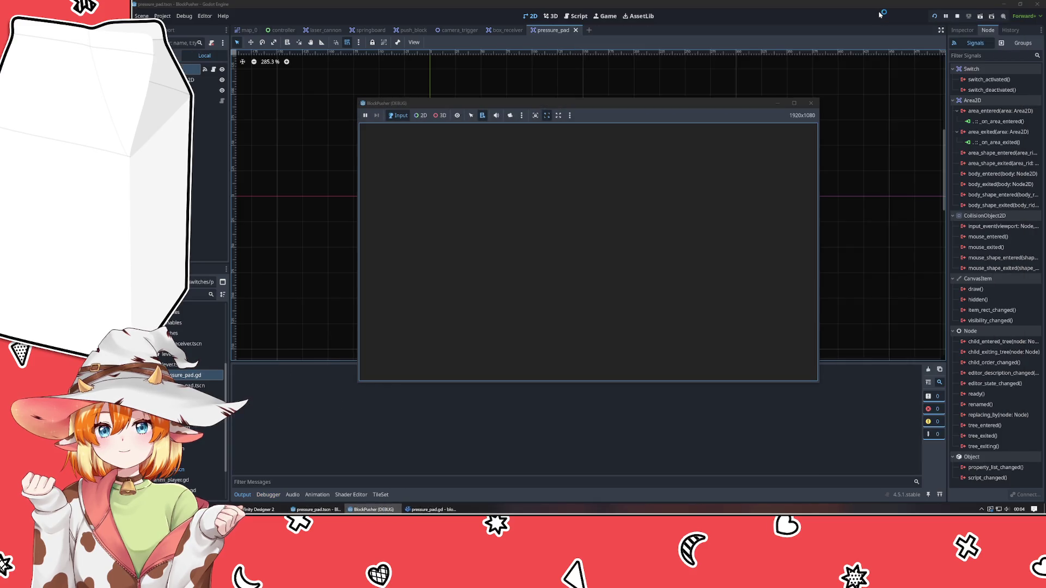
{"action": "key", "text": "Up"}
{"action": "key", "text": "Up"}
{"action": "key", "text": "Up"}
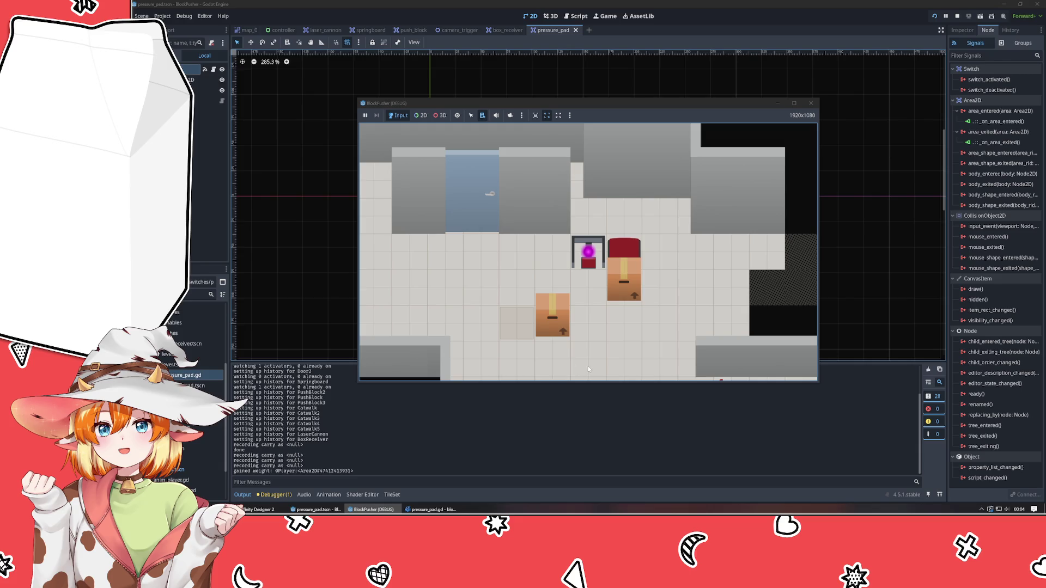
{"action": "key", "text": "Down"}
{"action": "key", "text": "Up"}
{"action": "key", "text": "Down"}
{"action": "key", "text": "Up"}
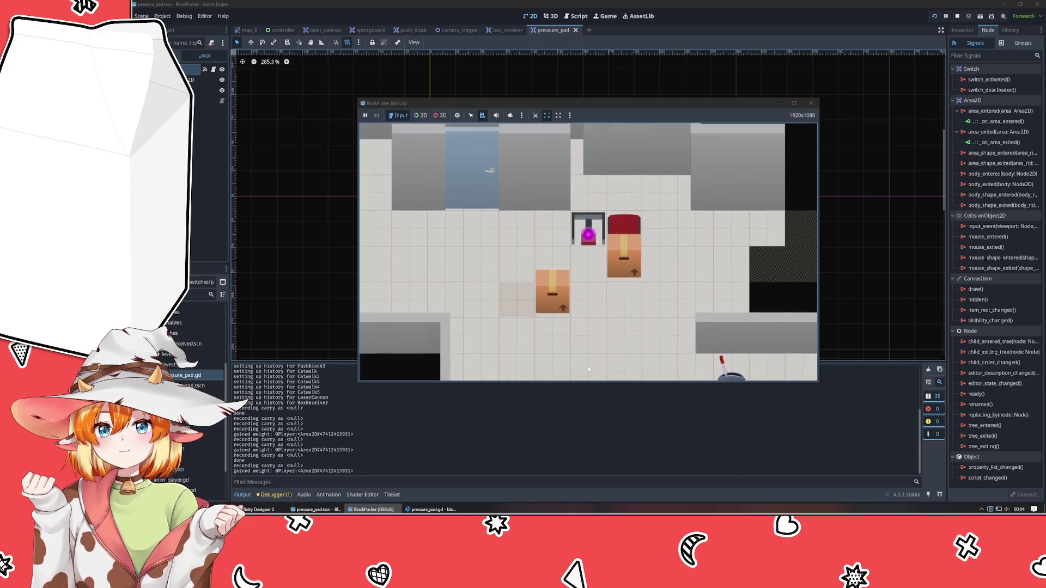
{"action": "key", "text": "Down"}
{"action": "key", "text": "Down"}
Step: Push the box up onto the pressure pad, then rewind and try picking it up
{"action": "key", "text": "Right"}
{"action": "key", "text": "Right"}
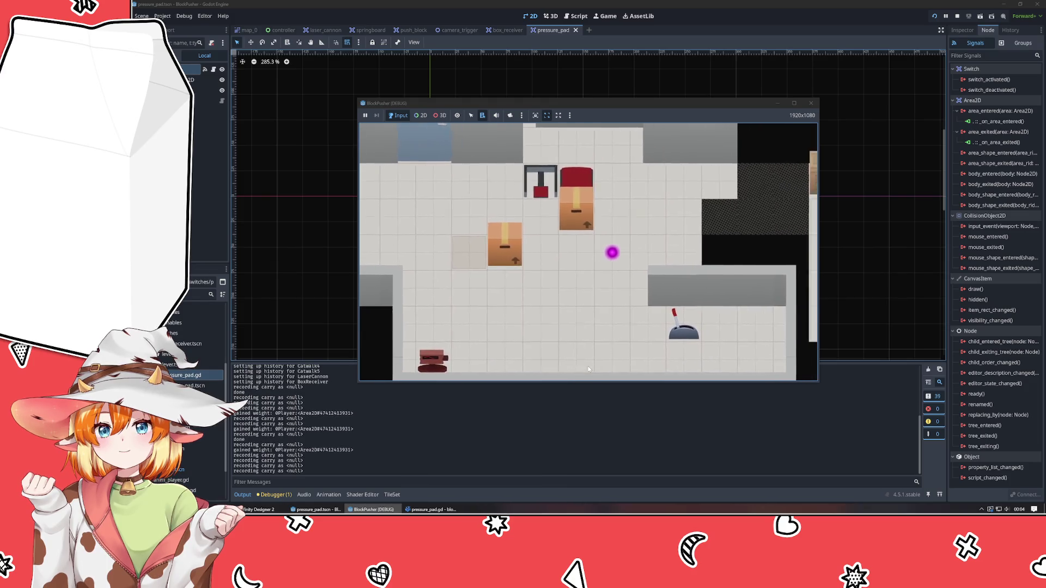
{"action": "key", "text": "Up"}
{"action": "key", "text": "Left"}
{"action": "key", "text": "Down"}
{"action": "key", "text": "Left"}
{"action": "key", "text": "Up"}
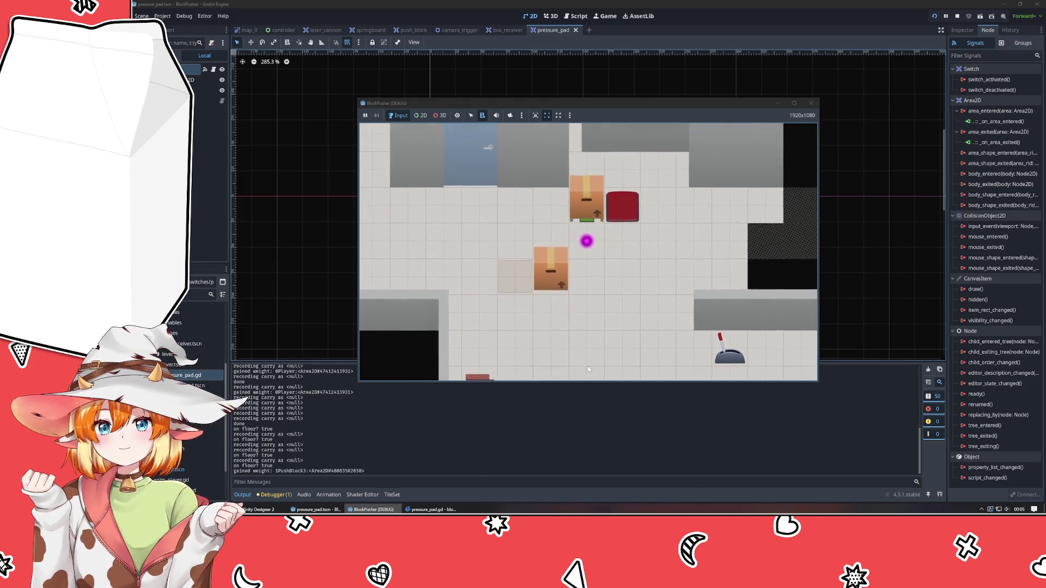
{"action": "key", "text": "z"}
{"action": "key", "text": "Left"}
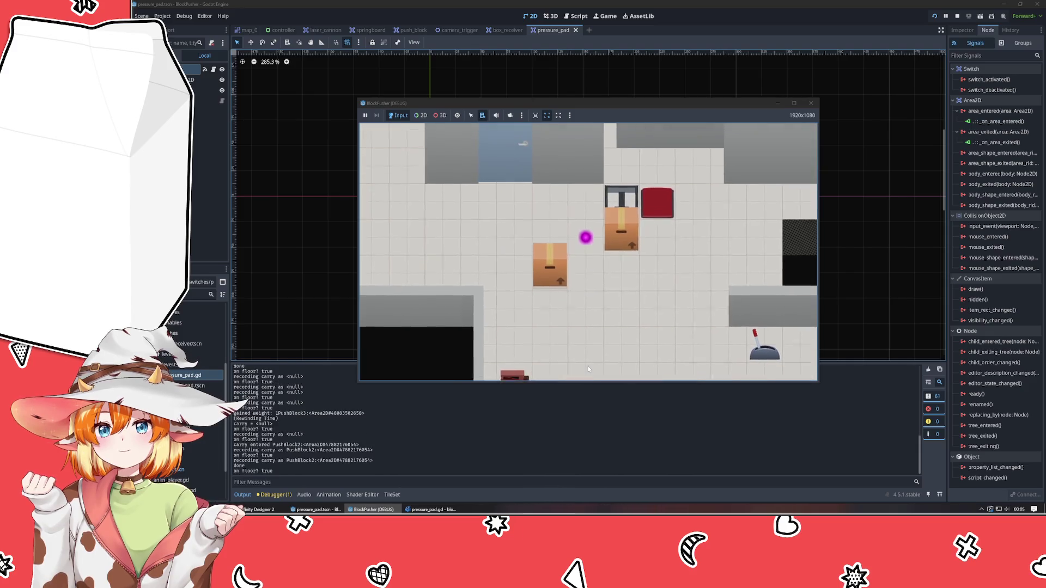
{"action": "key", "text": "z"}
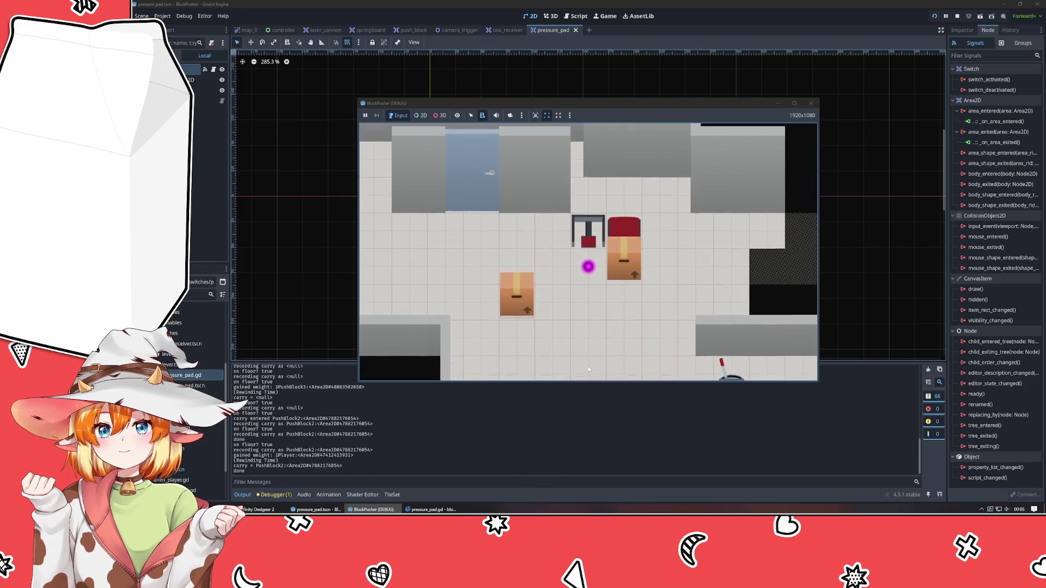
Step: Carry the box around and swing it onto the pressure pad
{"action": "key", "text": "Right"}
{"action": "key", "text": "Up"}
{"action": "key", "text": "Down"}
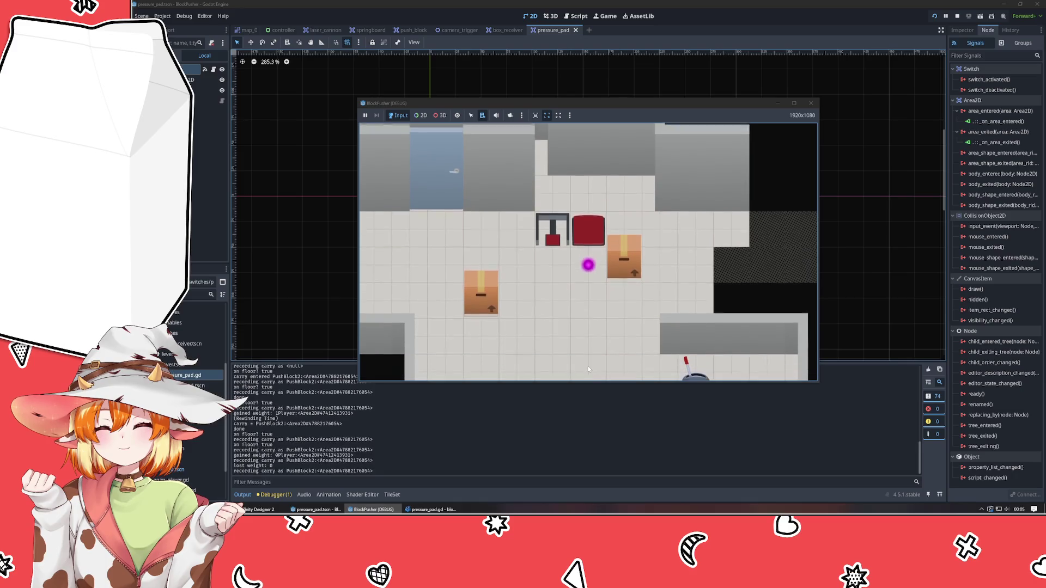
{"action": "key", "text": "Up"}
{"action": "key", "text": "Left"}
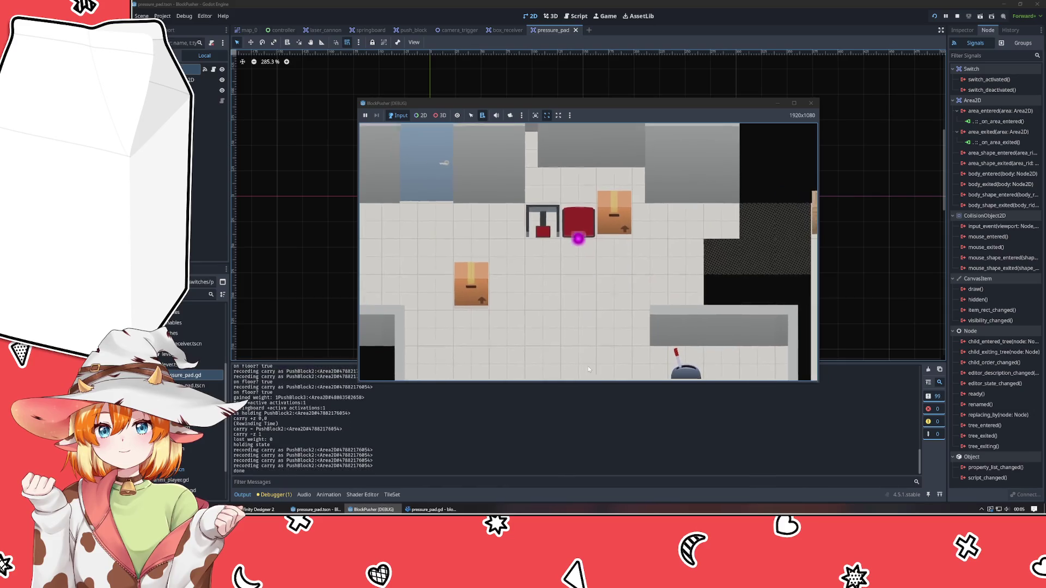
{"action": "key", "text": "Up"}
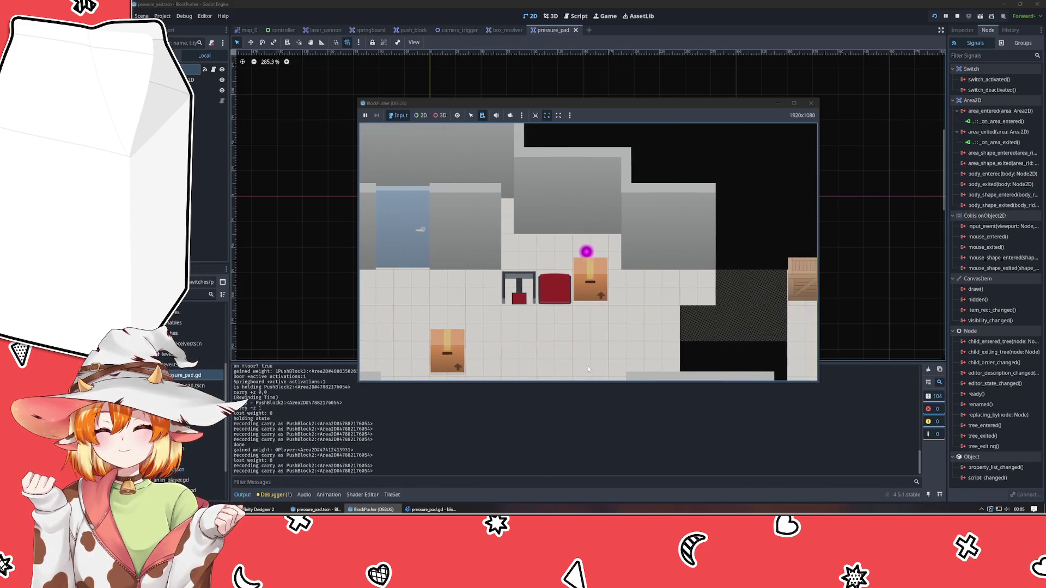
Step: Push the box left onto the pad again, then rewind three steps
{"action": "key", "text": "Down"}
{"action": "key", "text": "Down"}
{"action": "key", "text": "Right"}
{"action": "key", "text": "Up"}
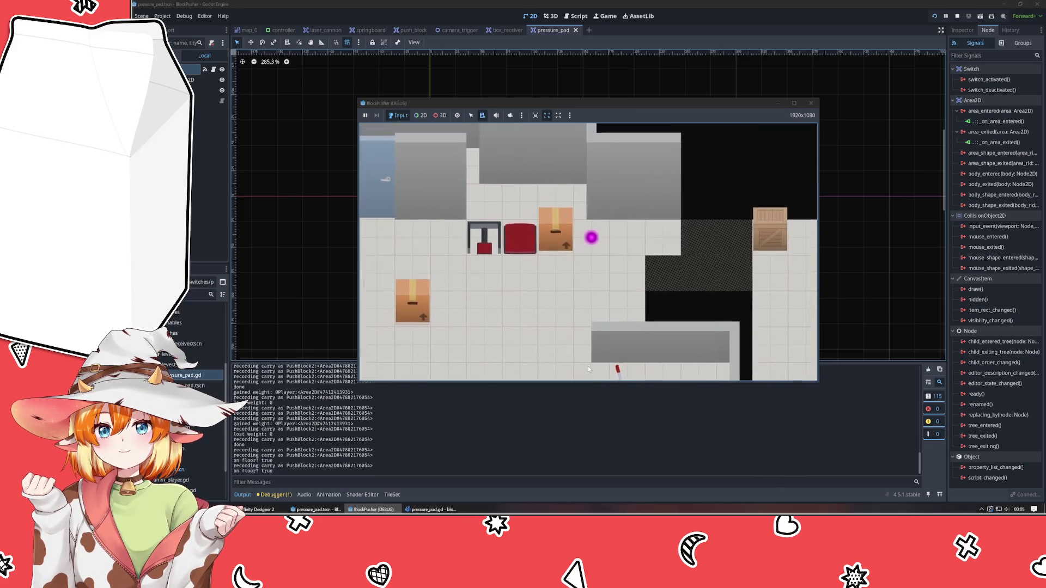
{"action": "key", "text": "Left"}
{"action": "key", "text": "Up"}
{"action": "key", "text": "z"}
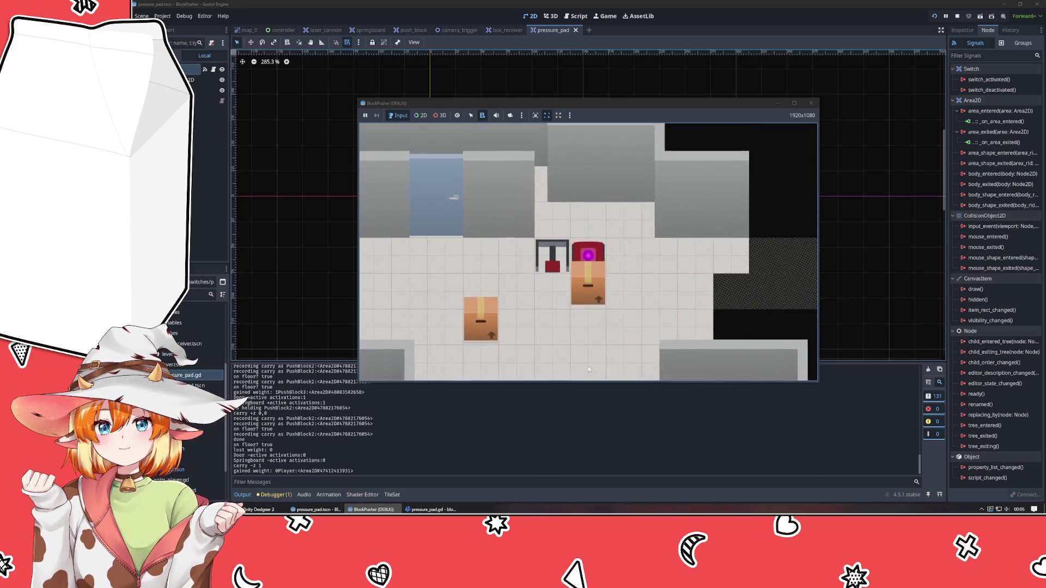
{"action": "key", "text": "z"}
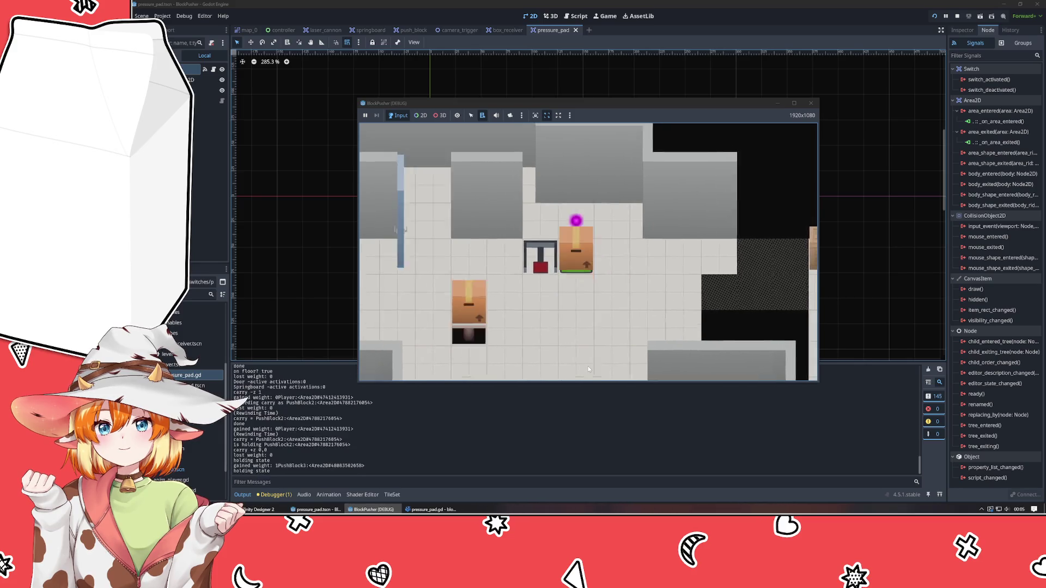
{"action": "key", "text": "z"}
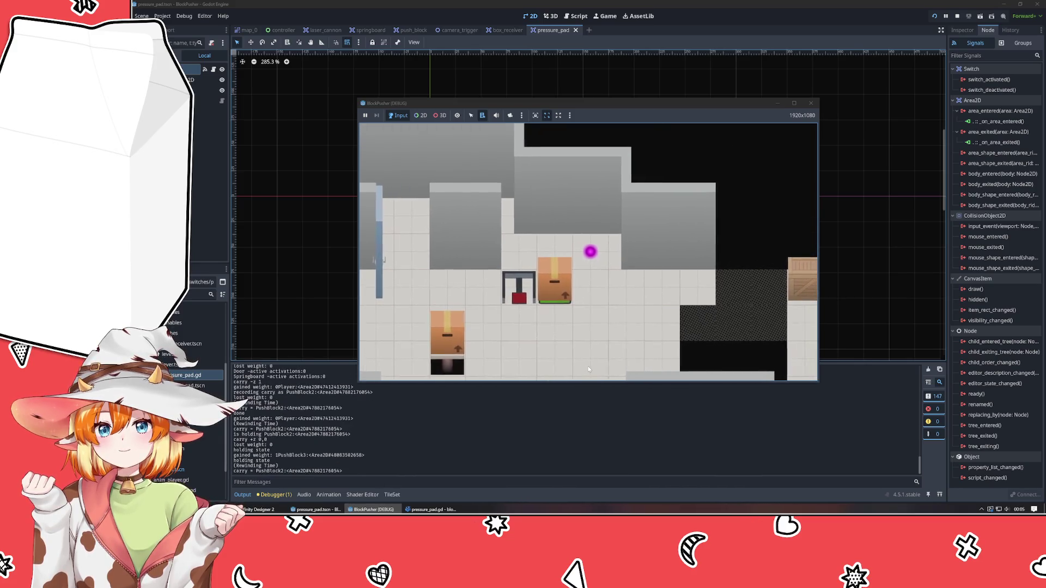
{"action": "key", "text": "z"}
{"action": "key", "text": "z"}
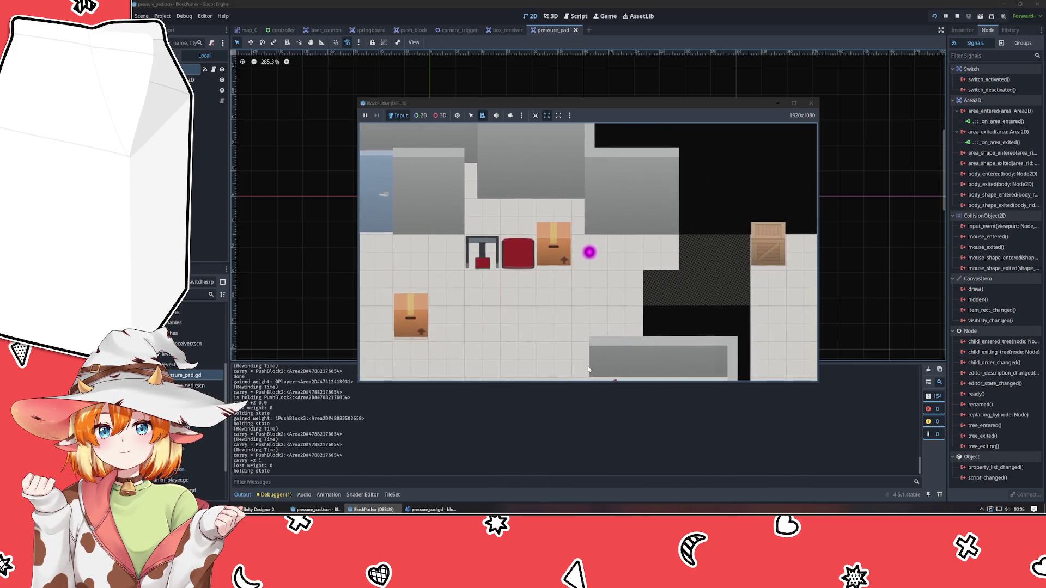
Step: Walk the player past the gate and step up onto the pad to activate it
{"action": "key", "text": "Left"}
{"action": "key", "text": "Left"}
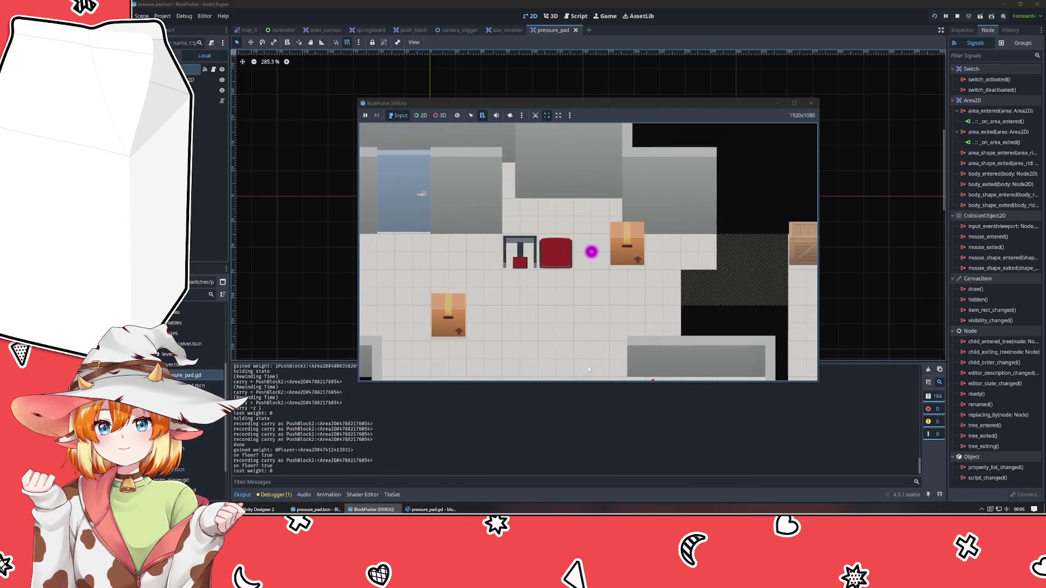
{"action": "key", "text": "Left"}
{"action": "key", "text": "Down"}
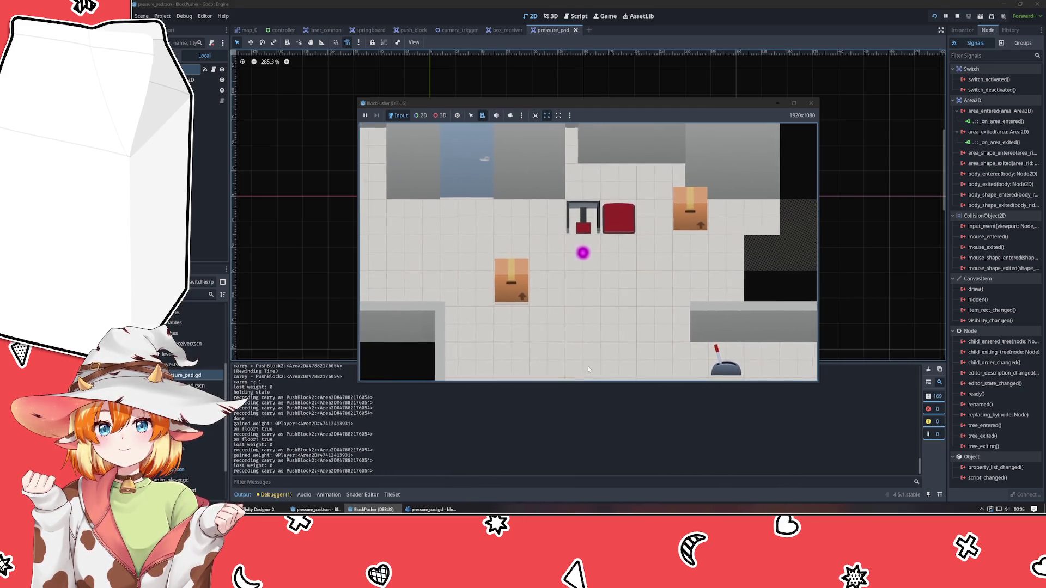
{"action": "key", "text": "Up"}
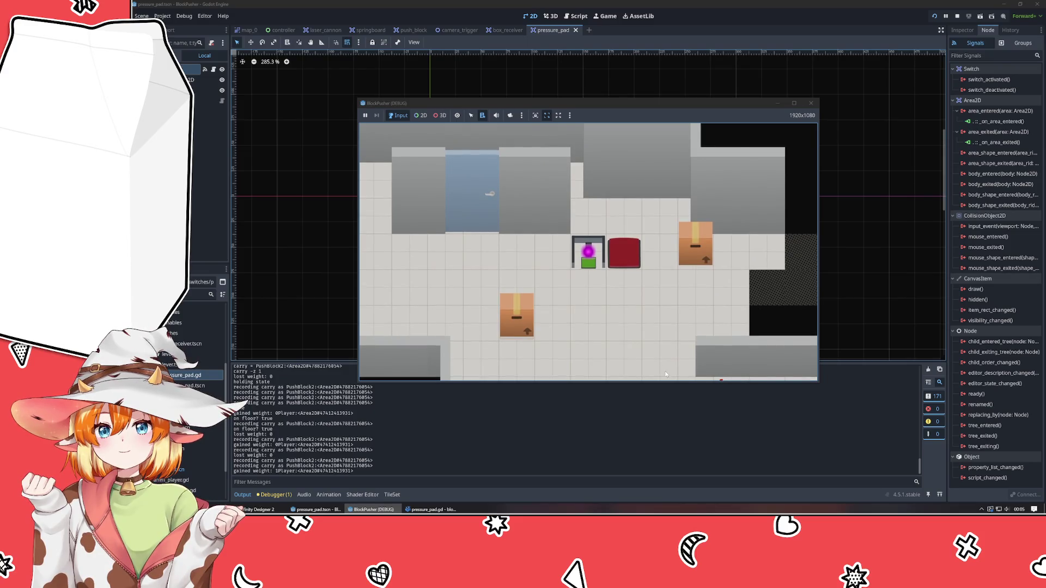
Step: Restart the game and step the player on and off the pressure pad repeatedly
{"action": "left_click", "coordinate": [937, 16]}
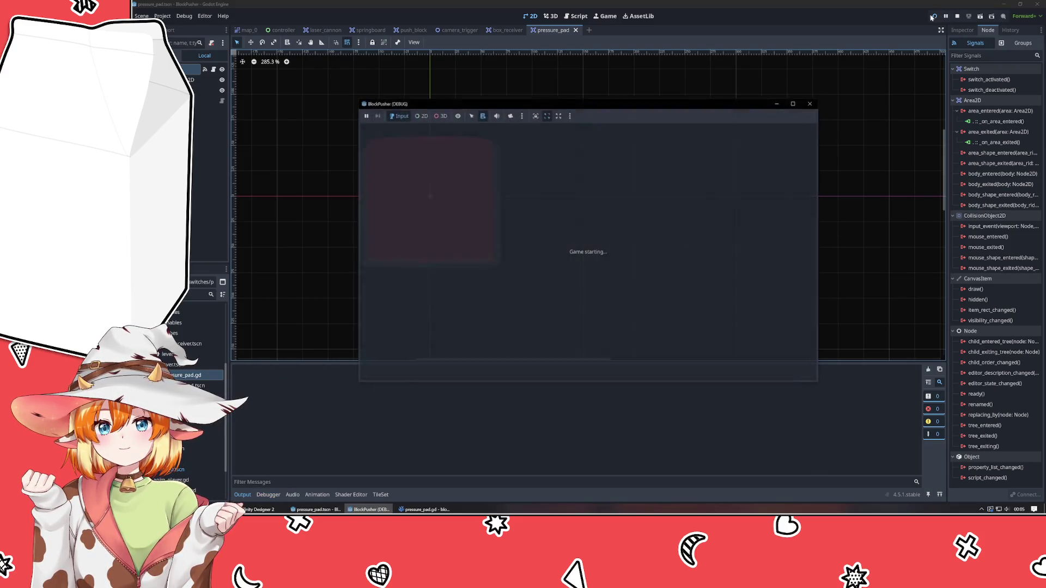
{"action": "key", "text": "Up"}
{"action": "key", "text": "Up"}
{"action": "key", "text": "Up"}
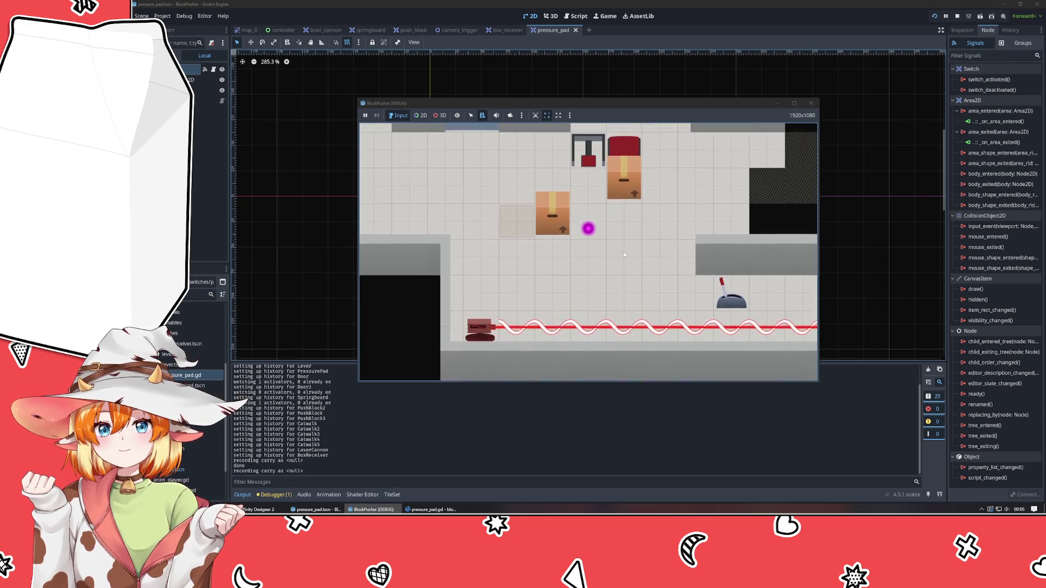
{"action": "key", "text": "Up"}
{"action": "key", "text": "Down"}
{"action": "key", "text": "Up"}
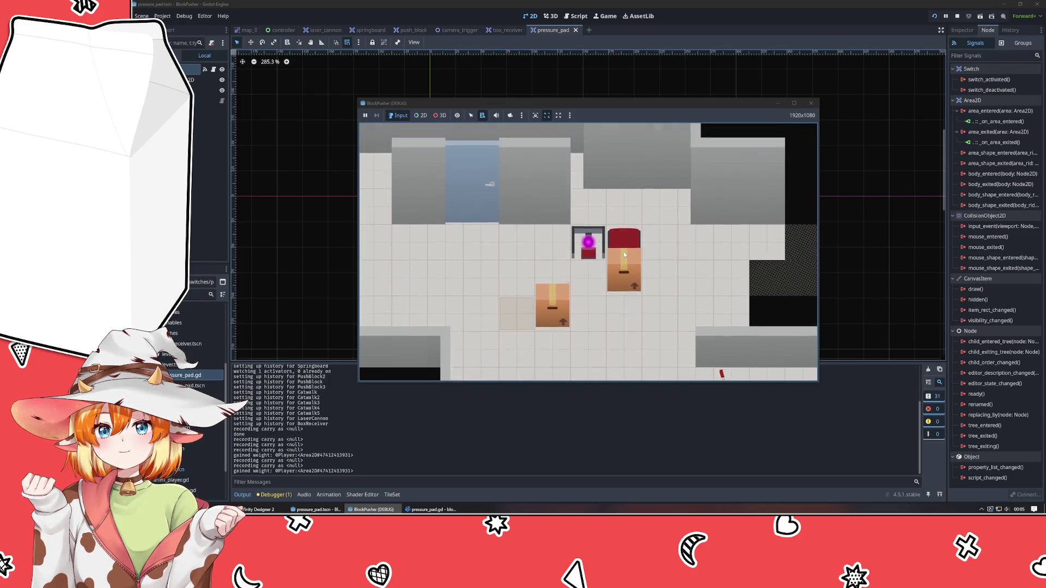
{"action": "key", "text": "Down"}
{"action": "key", "text": "Up"}
{"action": "key", "text": "Down"}
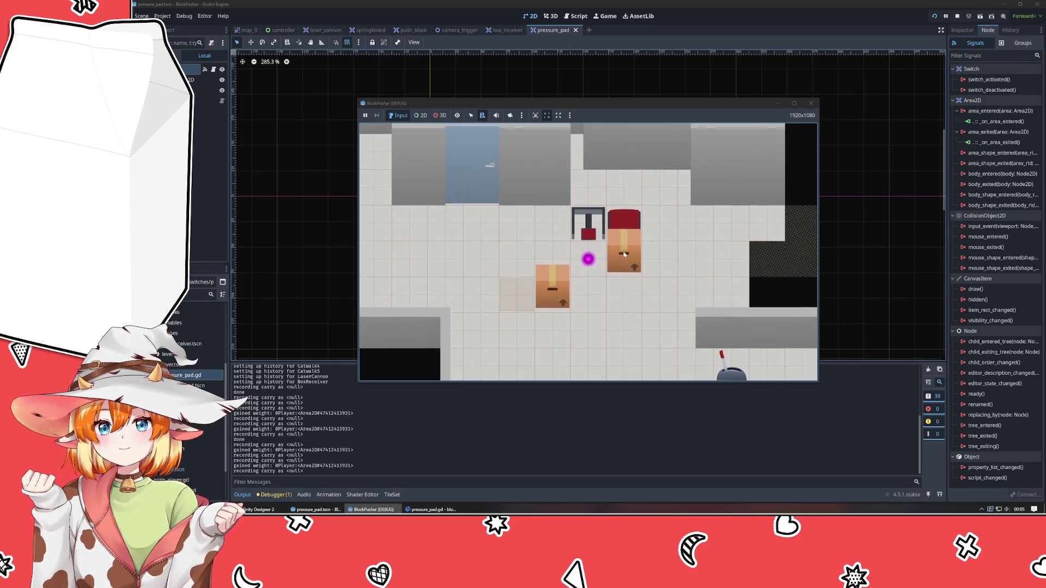
{"action": "key", "text": "Up"}
{"action": "key", "text": "Down"}
{"action": "key", "text": "Up"}
Step: Rewind the pad steps and move the player around toward the box
{"action": "key", "text": "z"}
{"action": "key", "text": "Up"}
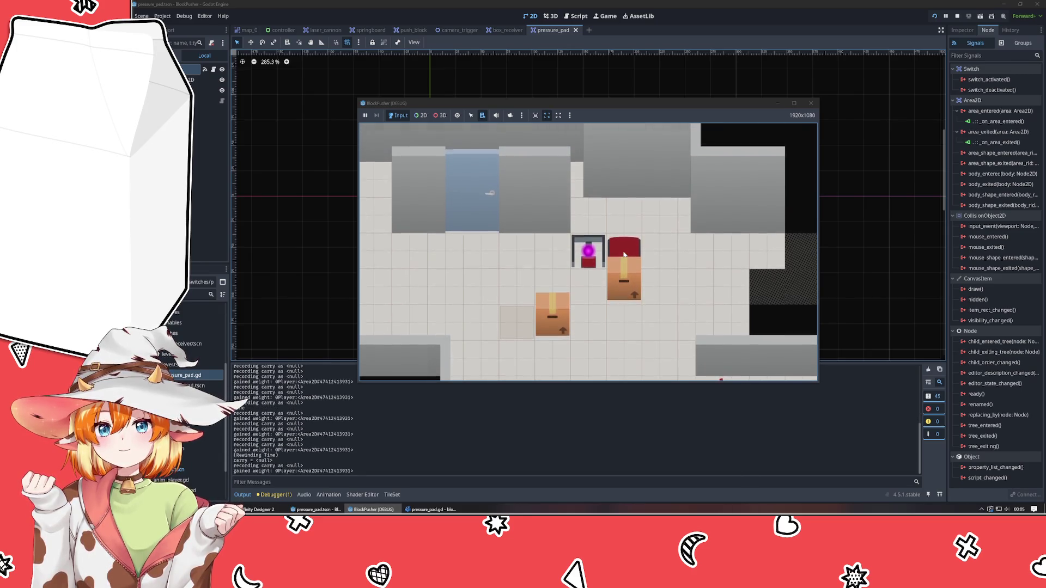
{"action": "key", "text": "z"}
{"action": "key", "text": "Down"}
{"action": "key", "text": "Right"}
{"action": "key", "text": "Right"}
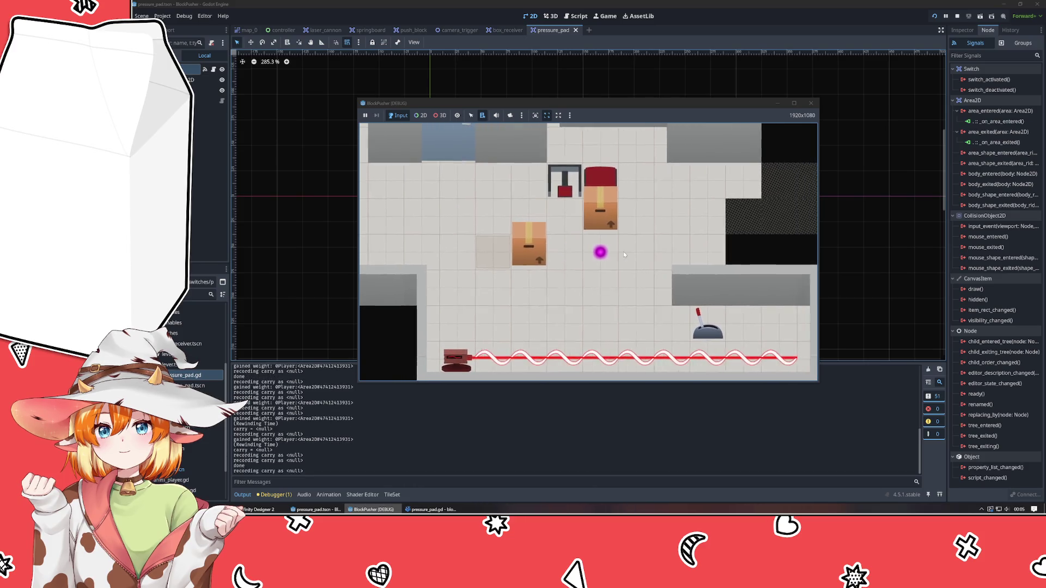
{"action": "key", "text": "Down"}
{"action": "key", "text": "Up"}
{"action": "key", "text": "Left"}
Step: Push the box, rewind it off the pad, and step the player onto the pad
{"action": "key", "text": "Left"}
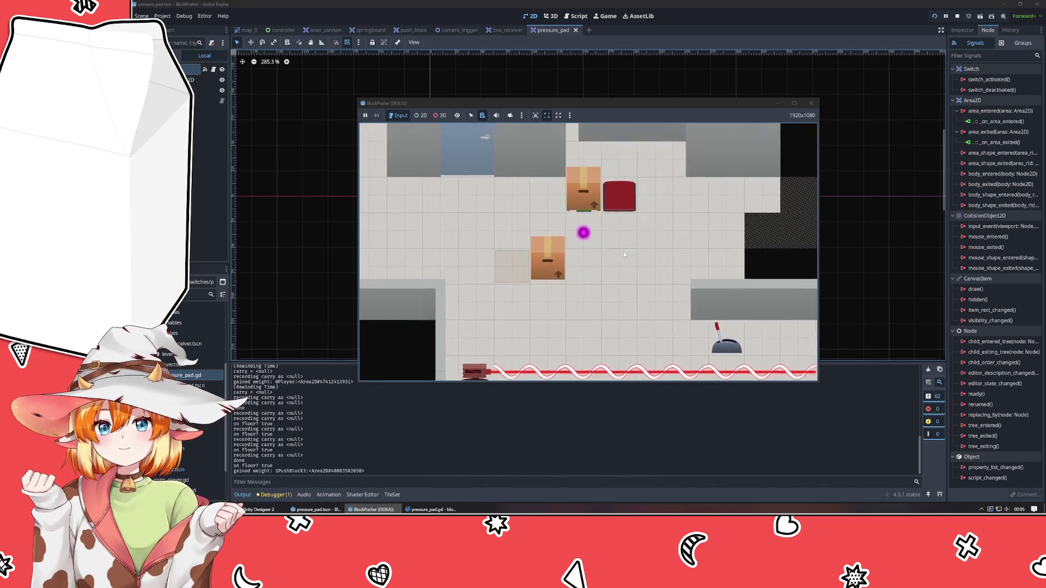
{"action": "key", "text": "z"}
{"action": "key", "text": "Left"}
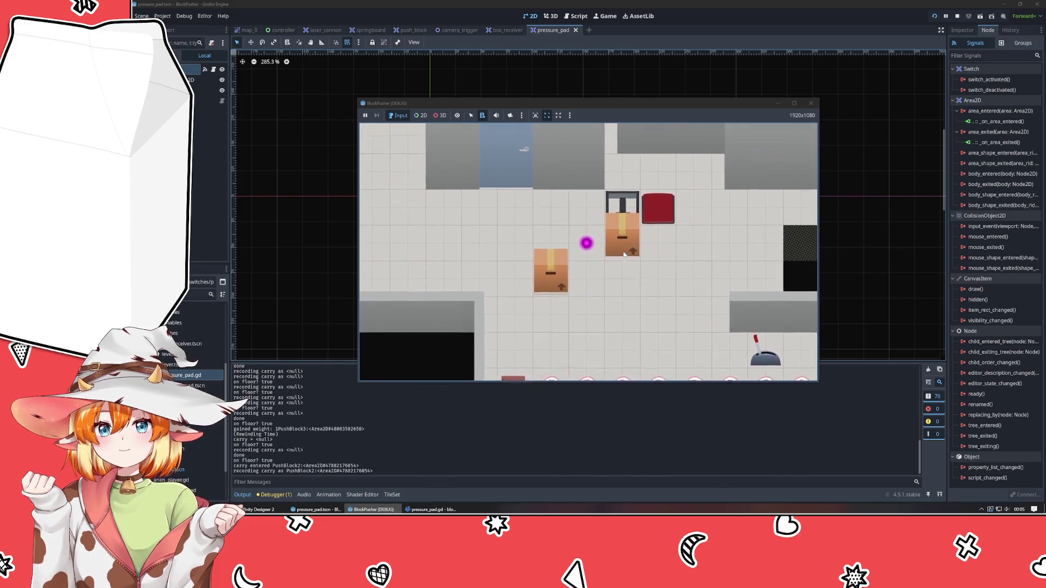
{"action": "key", "text": "z"}
{"action": "key", "text": "z"}
{"action": "key", "text": "z"}
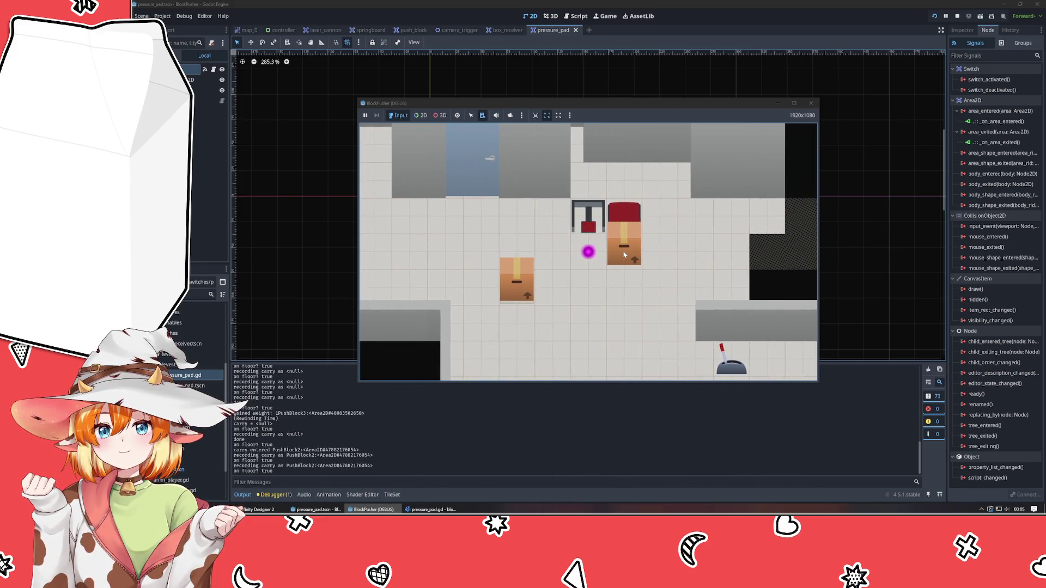
{"action": "key", "text": "z"}
{"action": "key", "text": "z"}
{"action": "key", "text": "z"}
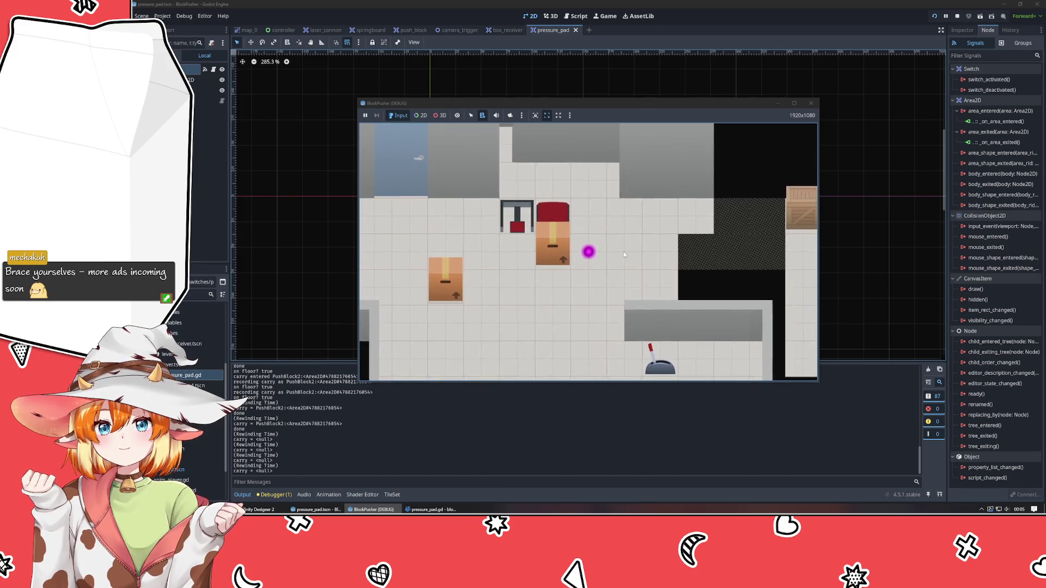
{"action": "key", "text": "Up"}
{"action": "key", "text": "Up"}
{"action": "key", "text": "Left"}
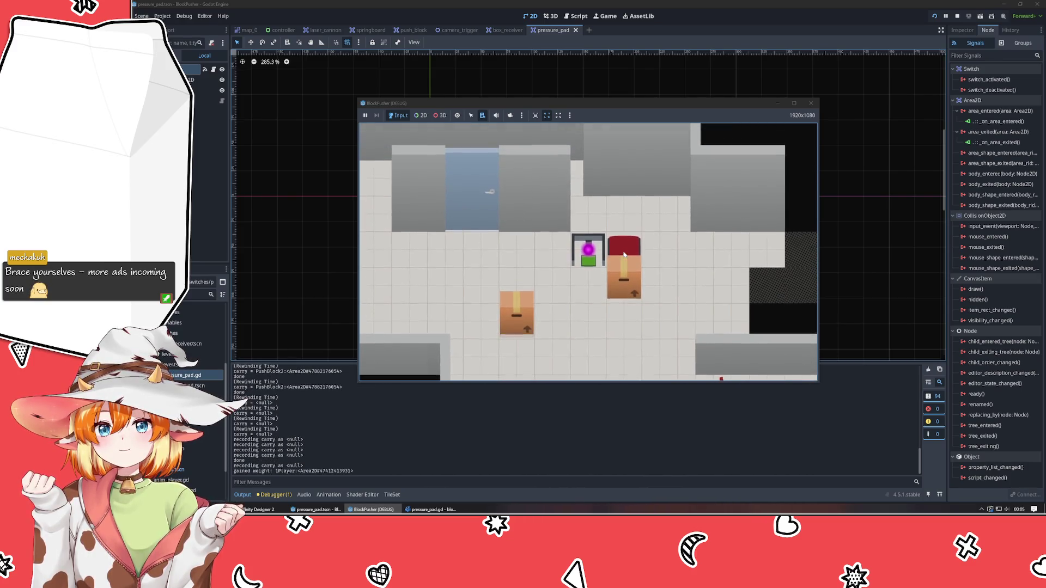
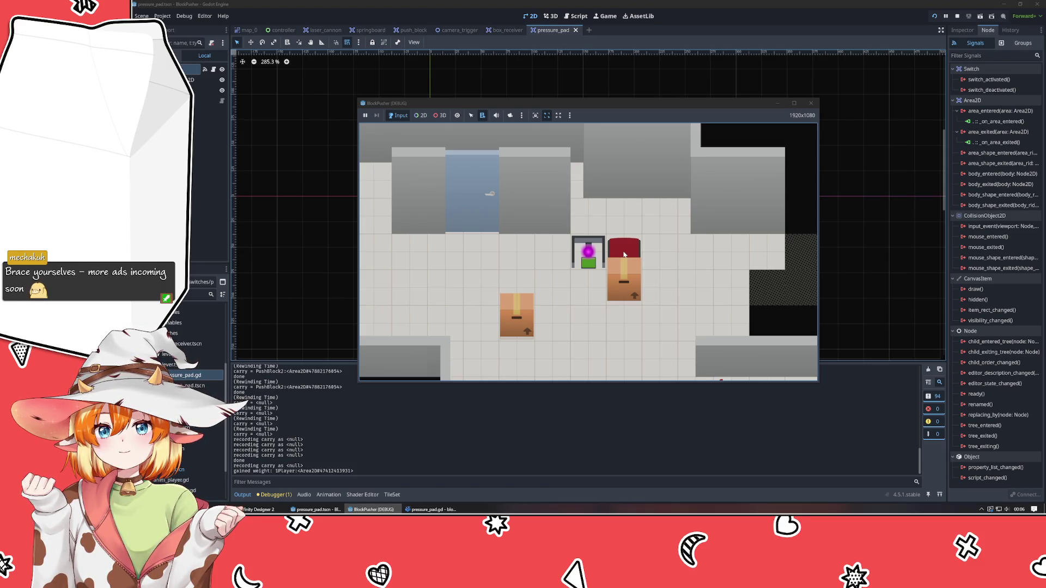
Step: Switch from the running BlockPusher game to pressure_pad.gd in VSCodium
{"action": "key", "text": "F8"}
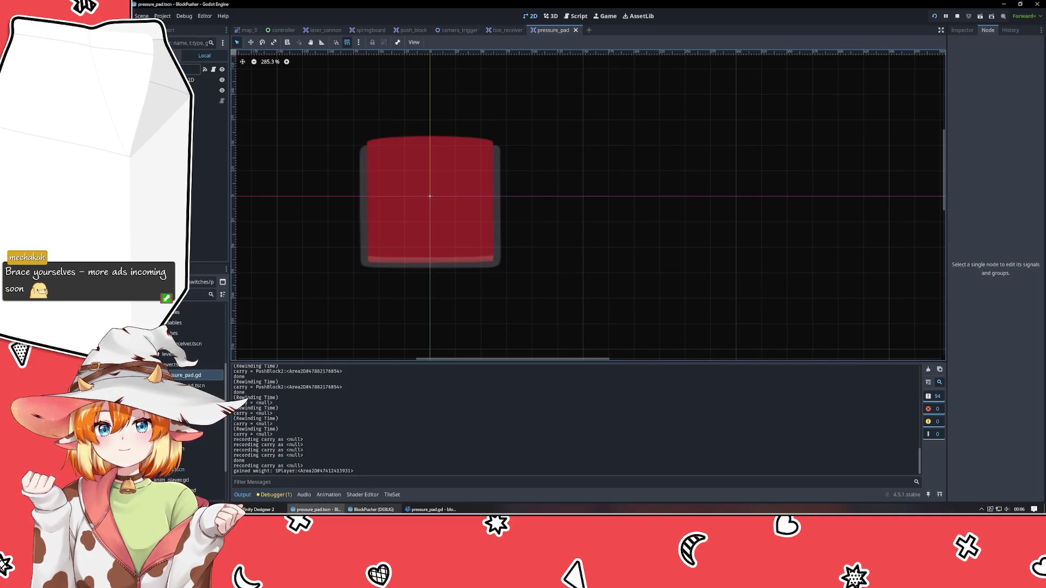
{"action": "key", "text": "alt+Tab"}
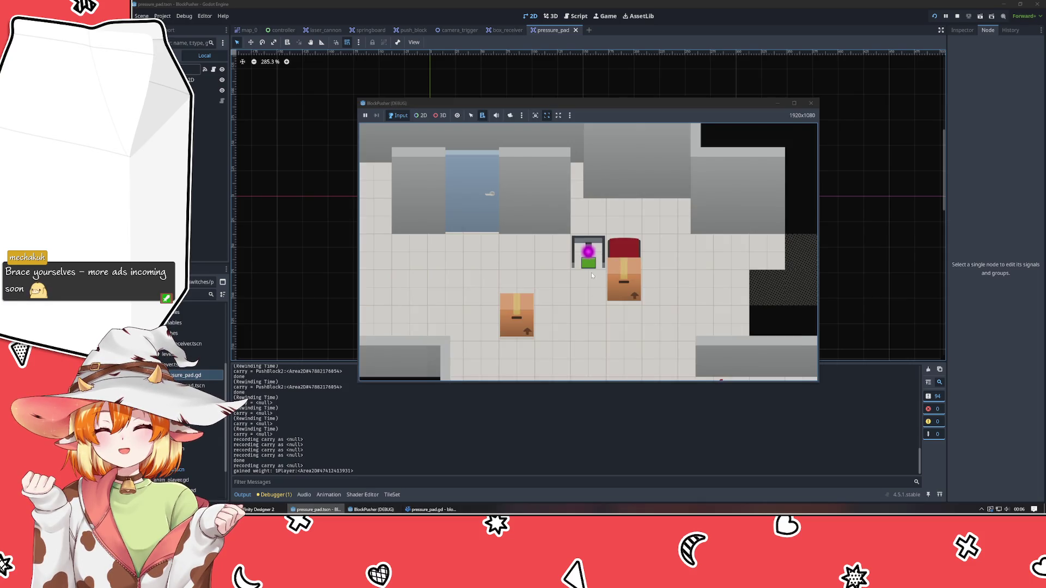
{"action": "key", "text": "alt+Tab"}
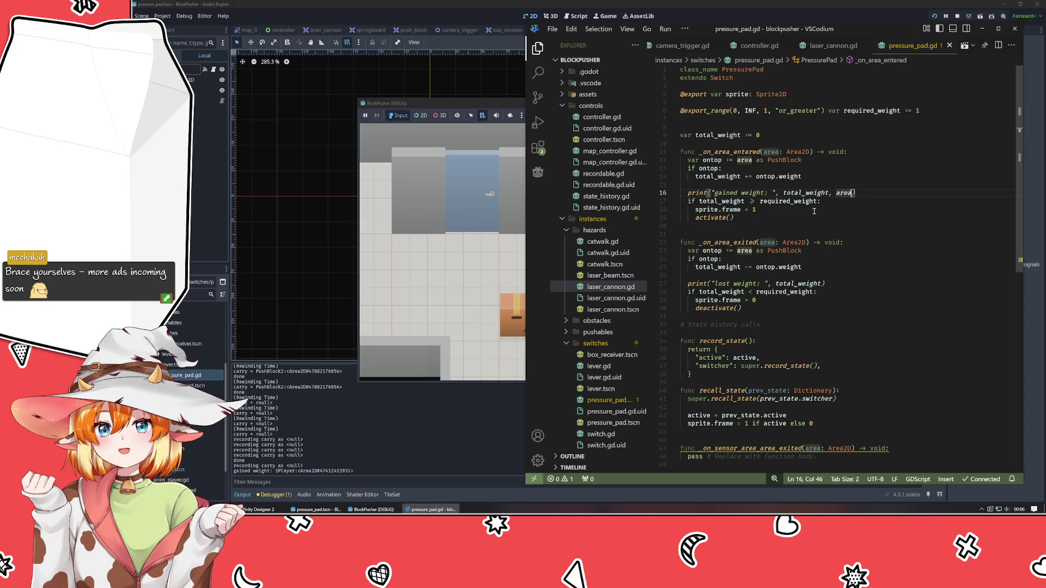
Step: Delete the empty _on_sensor_area_area_exited stub (lines 45–48) from pressure_pad.gd and save it
{"action": "key", "text": "alt+Tab"}
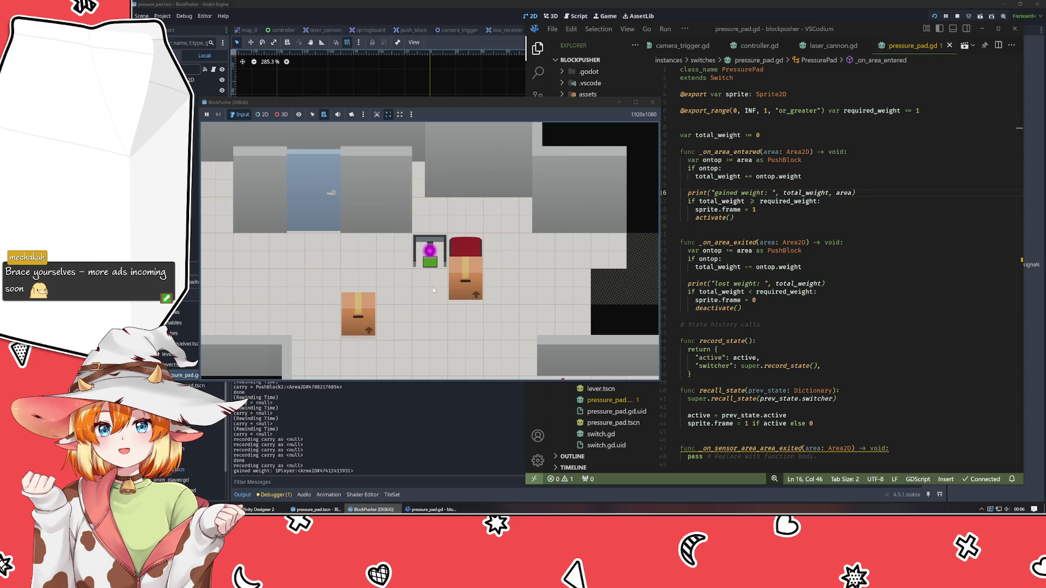
{"action": "left_click", "coordinate": [909, 353]}
{"action": "scroll", "coordinate": [920, 354], "scroll_direction": "down", "scroll_amount": 2}
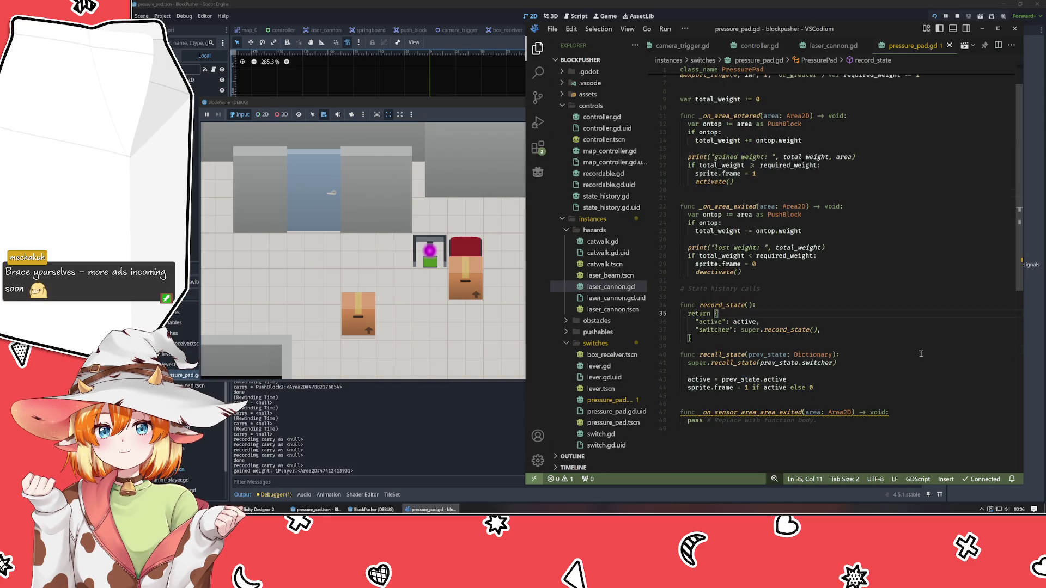
{"action": "left_click", "coordinate": [771, 412]}
{"action": "left_click_drag", "start_coordinate": [799, 435], "coordinate": [660, 402]}
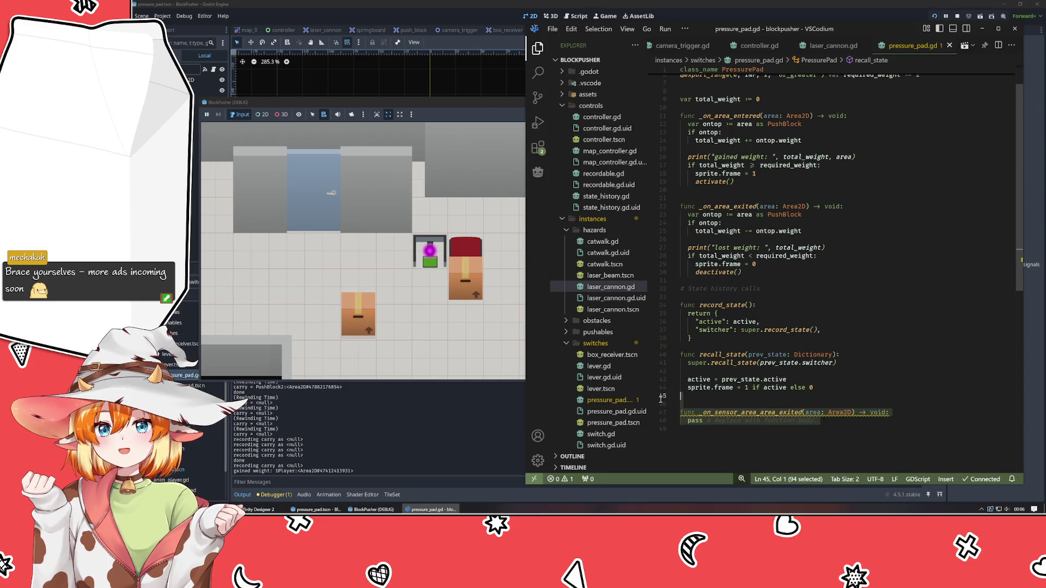
{"action": "key", "text": "BackSpace"}
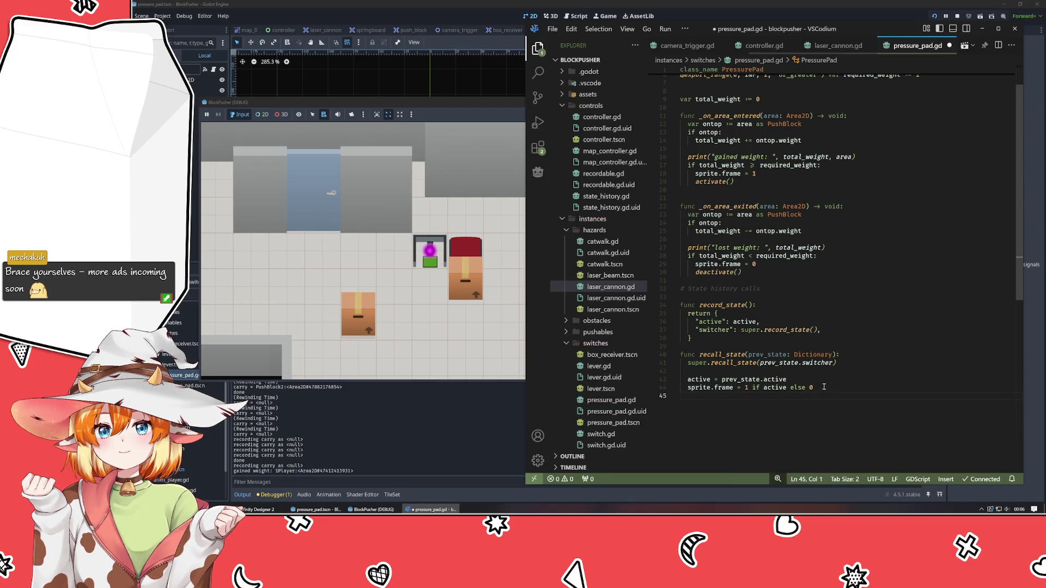
{"action": "key", "text": "ctrl+s"}
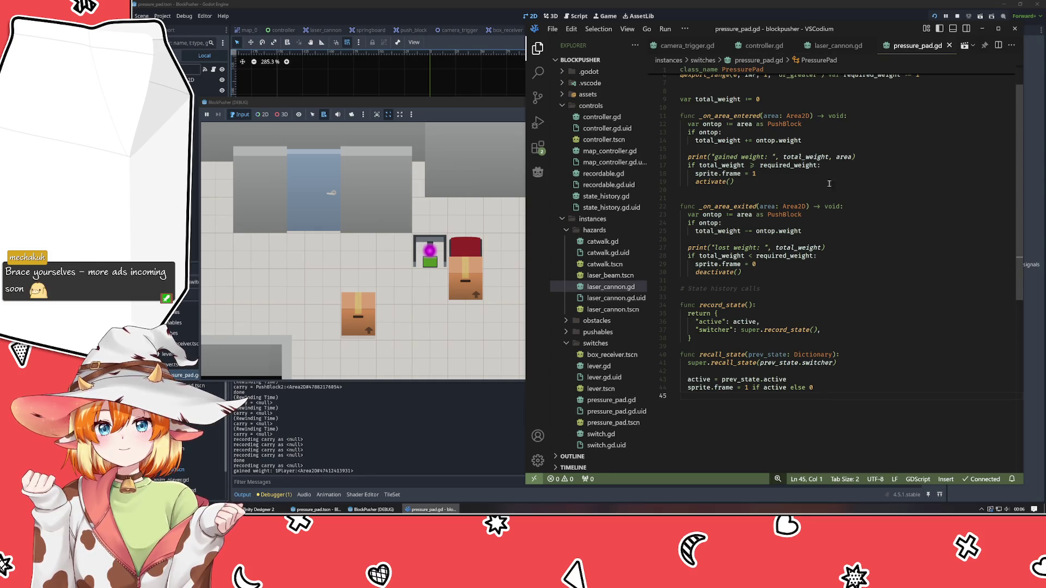
{"action": "key", "text": "alt+Tab"}
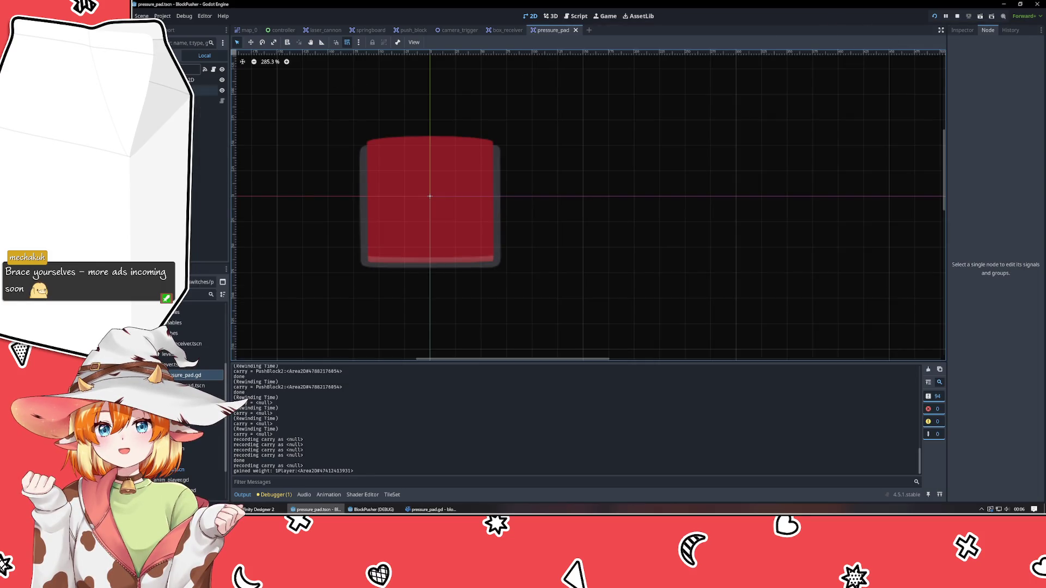
Step: Disconnect box_receiver's old area_exited handler and connect area_exited to _on_area_exited
{"action": "left_click", "coordinate": [196, 69]}
{"action": "key", "text": "ctrl+shift+Tab"}
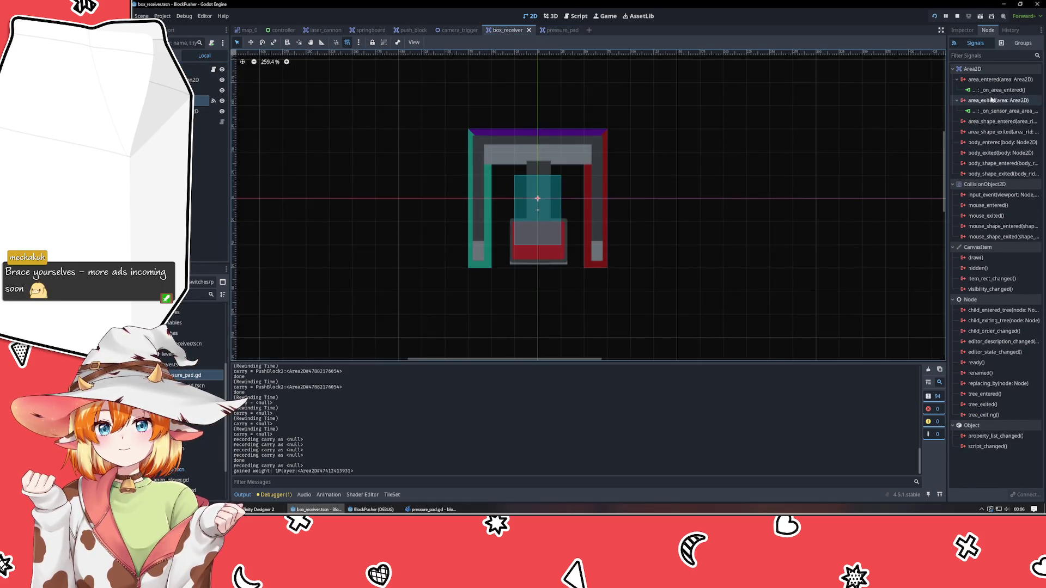
{"action": "right_click", "coordinate": [999, 111]}
{"action": "left_click", "coordinate": [1002, 141]}
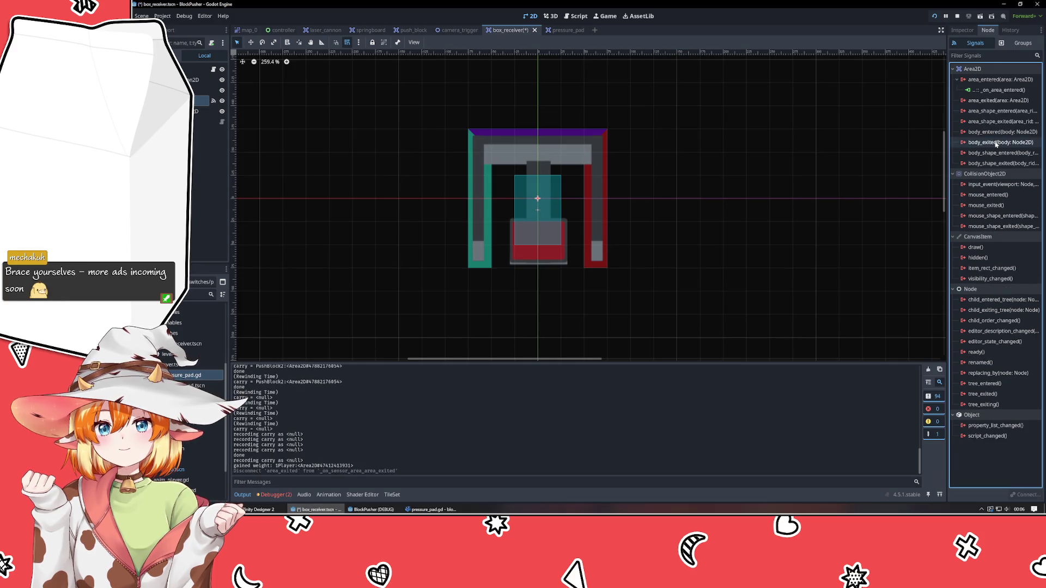
{"action": "double_click", "coordinate": [987, 102]}
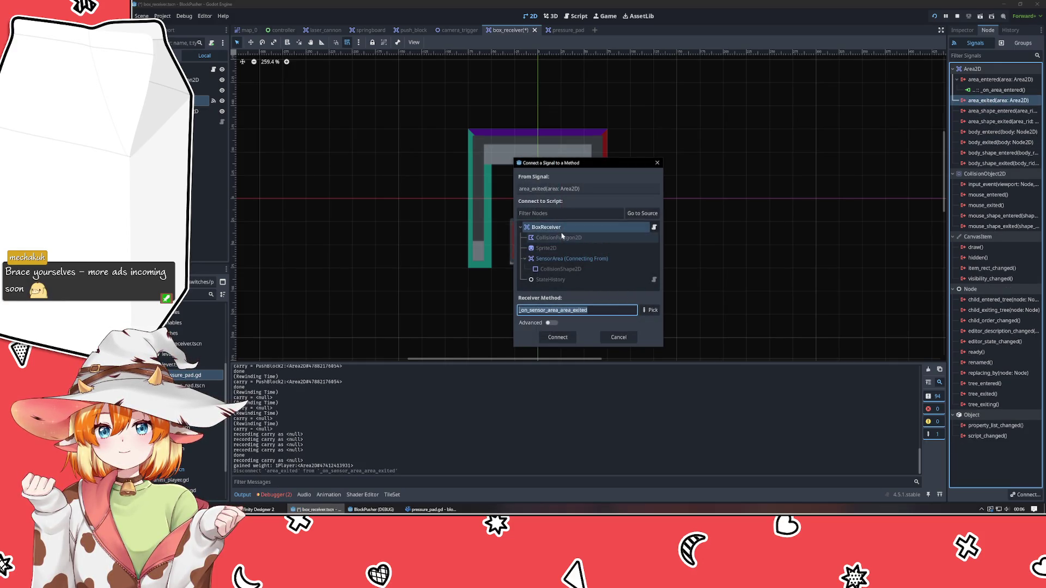
{"action": "left_click", "coordinate": [651, 310]}
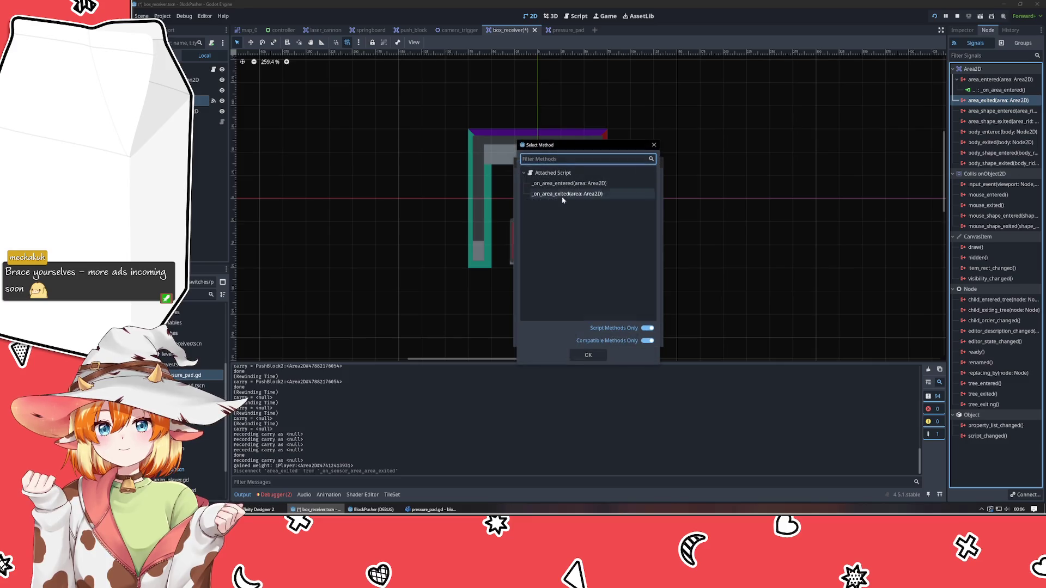
{"action": "double_click", "coordinate": [563, 196]}
{"action": "left_click", "coordinate": [562, 338]}
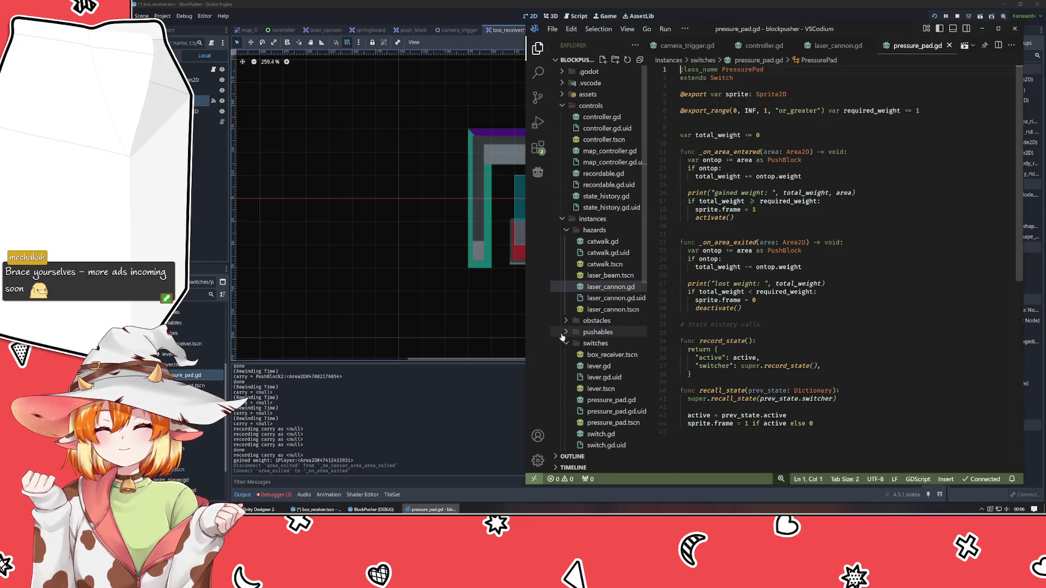
Step: Save the box_receiver scene and switch to the map_0 scene
{"action": "left_click", "coordinate": [288, 190]}
{"action": "key", "text": "ctrl+s"}
{"action": "left_click", "coordinate": [249, 30]}
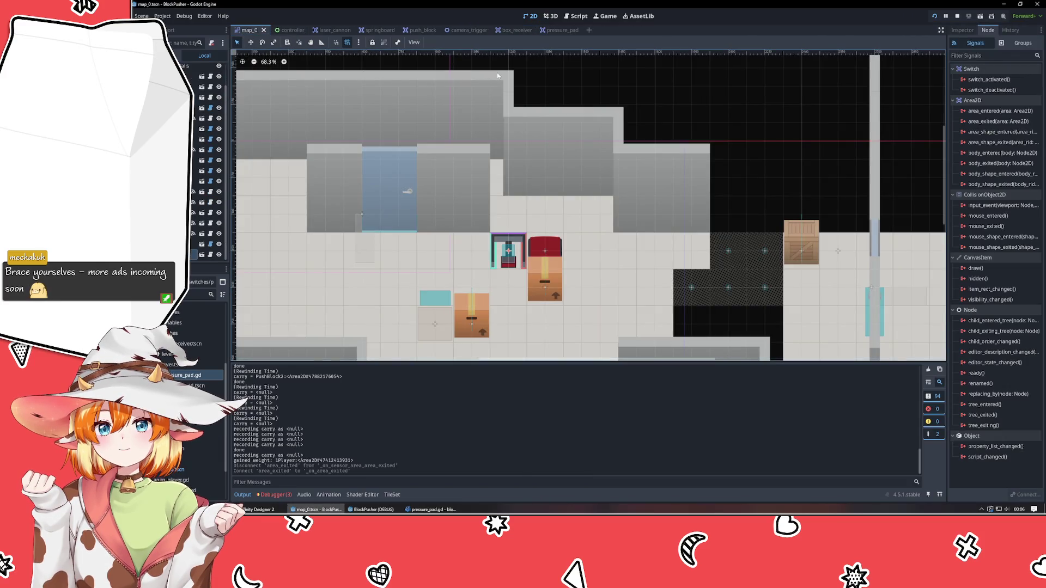
Step: Run the game with F5 and push a box onto the red pressure pad
{"action": "key", "text": "F5"}
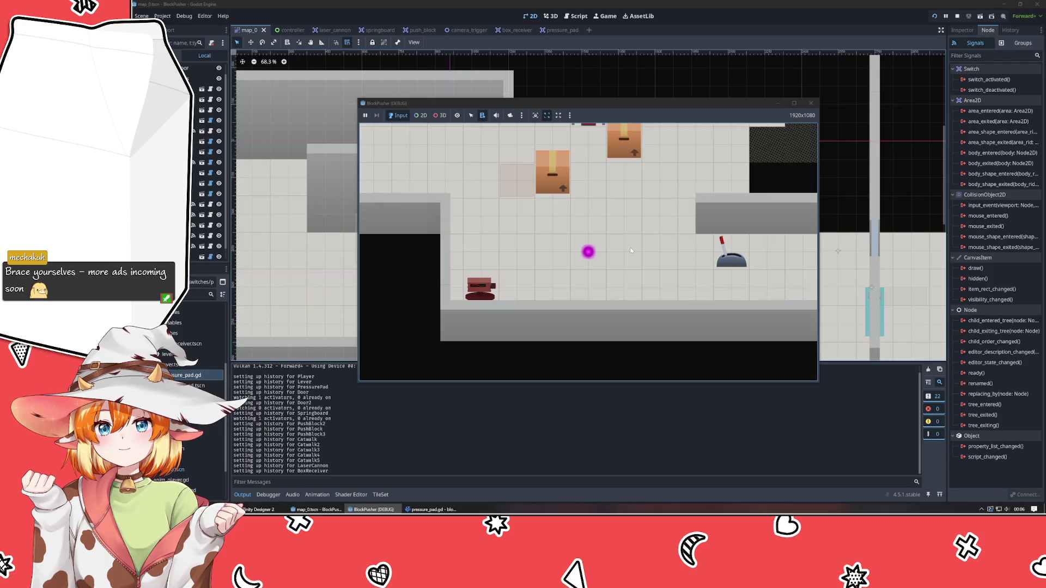
{"action": "key", "text": "Up"}
{"action": "key", "text": "Up"}
{"action": "key", "text": "Up"}
{"action": "key", "text": "Right"}
{"action": "key", "text": "Right"}
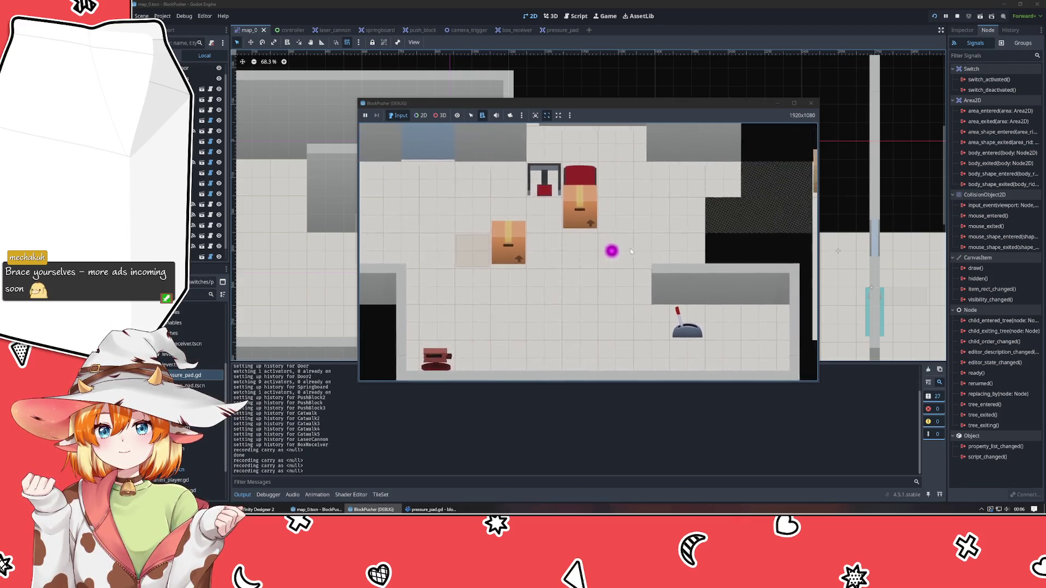
{"action": "key", "text": "Left"}
{"action": "key", "text": "Left"}
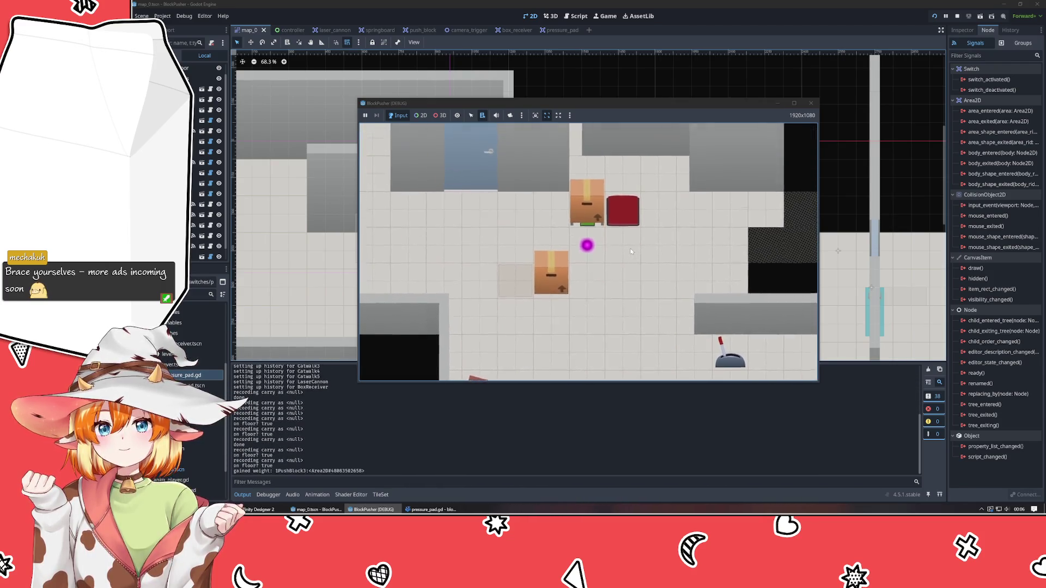
Step: Rewind once, then reposition the player and push the box off the red pad
{"action": "key", "text": "r"}
{"action": "key", "text": "Up"}
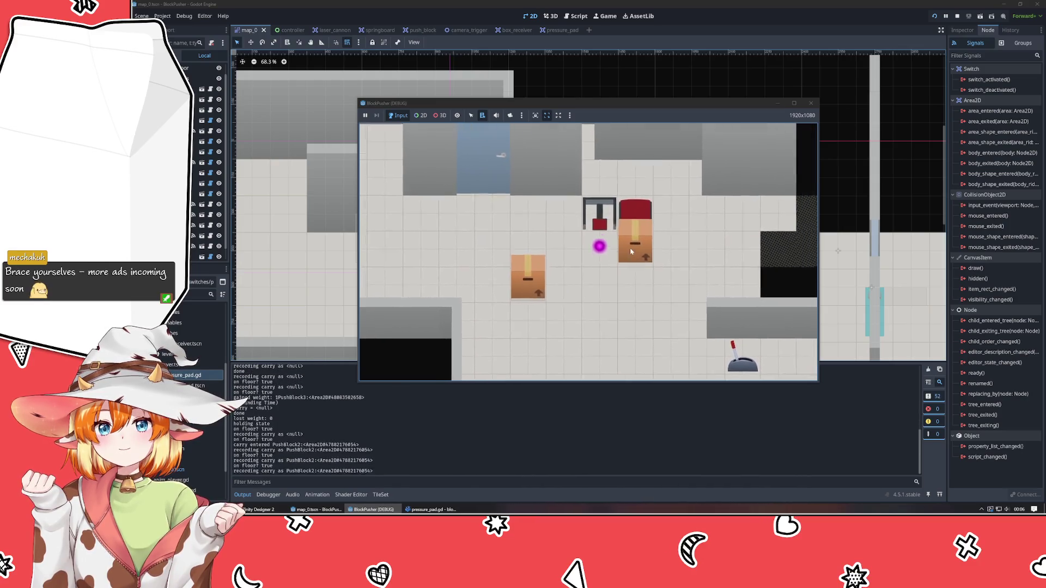
{"action": "key", "text": "Down"}
{"action": "key", "text": "Down"}
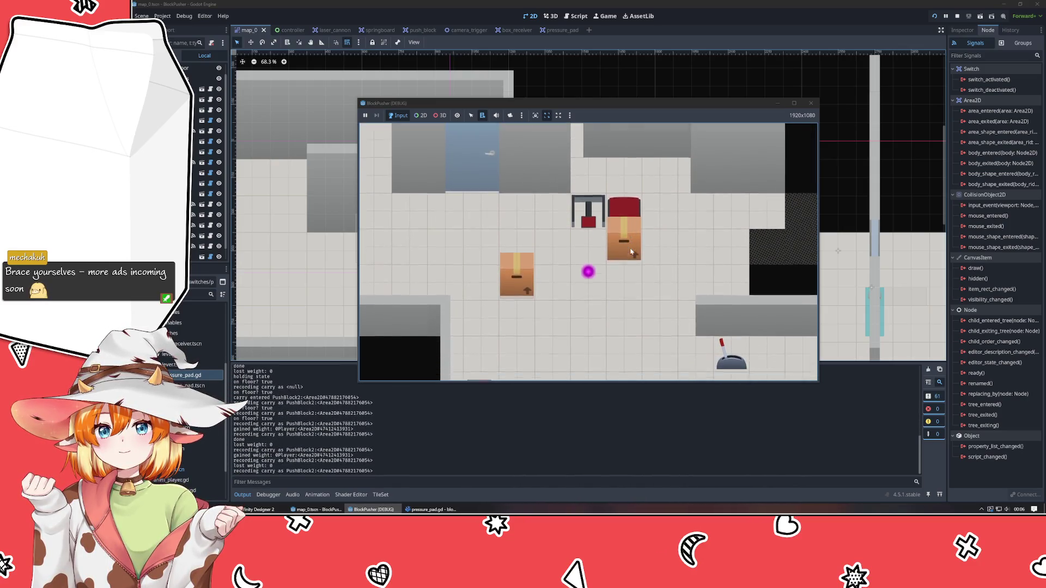
{"action": "key", "text": "Right"}
{"action": "key", "text": "Up"}
{"action": "key", "text": "Left"}
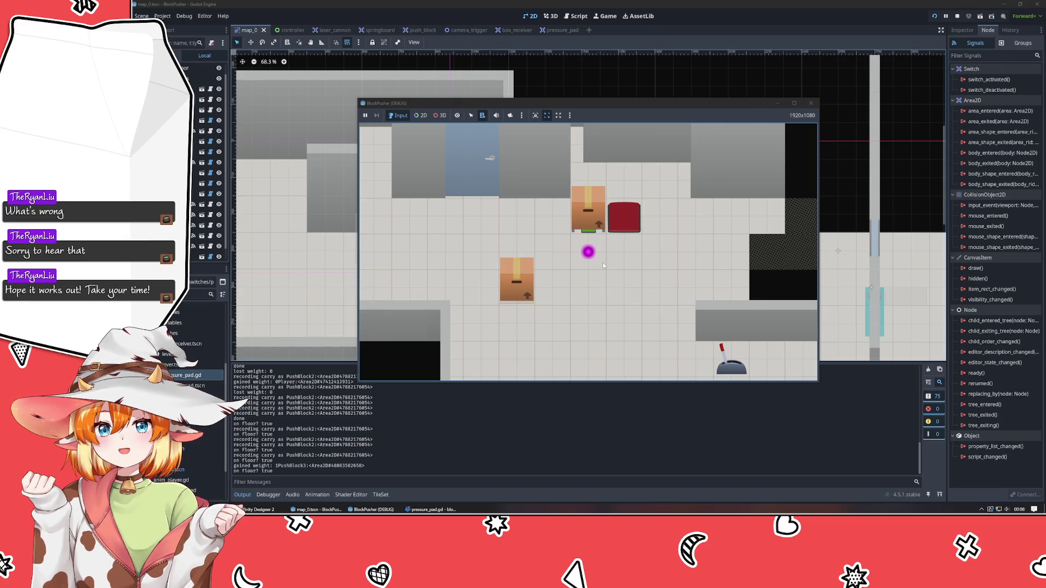
Step: Step the player left, then up, next to the box by the red pad
{"action": "key", "text": "Left"}
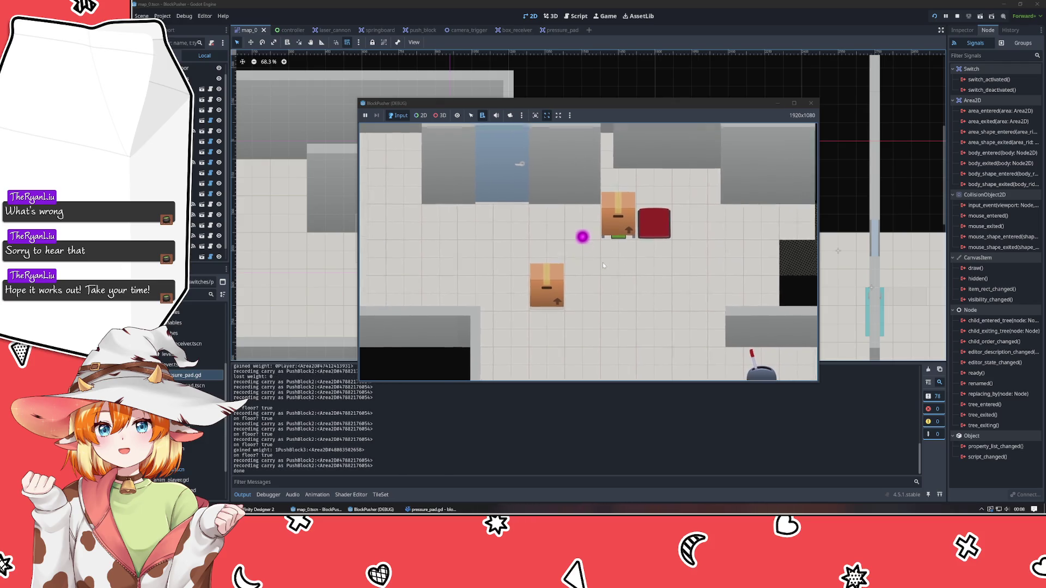
{"action": "key", "text": "Up"}
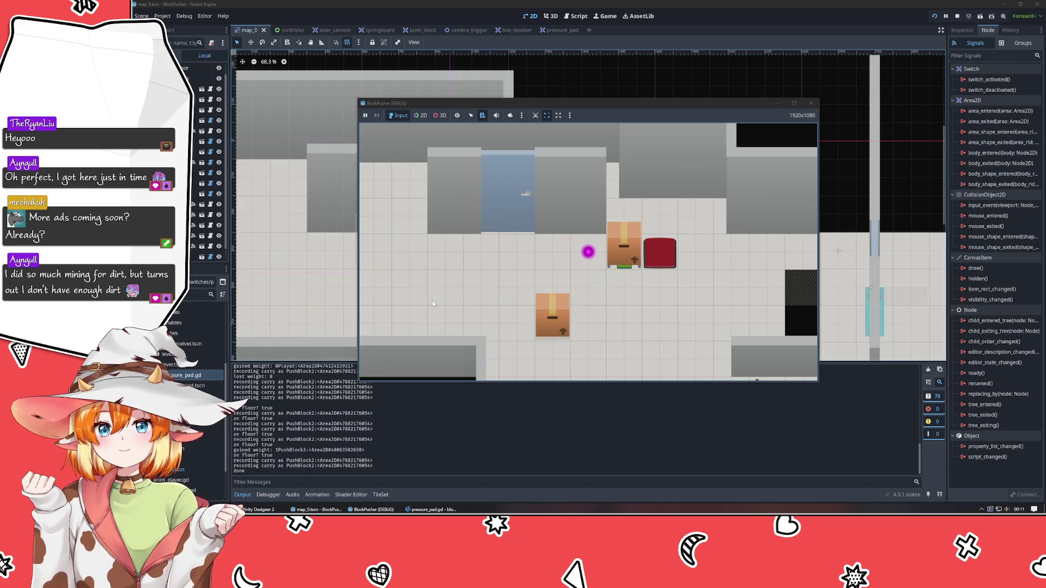
Step: Rewind twice while stepping onto and off the red pad, then close the debug game
{"action": "key", "text": "z"}
{"action": "key", "text": "z"}
{"action": "key", "text": "z"}
{"action": "key", "text": "Up"}
{"action": "key", "text": "Right"}
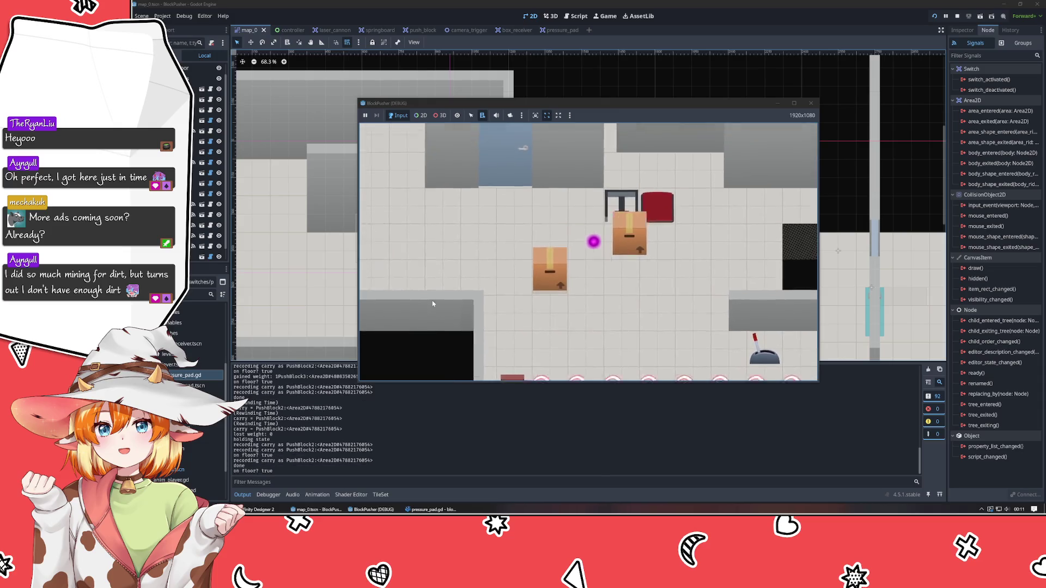
{"action": "key", "text": "Up"}
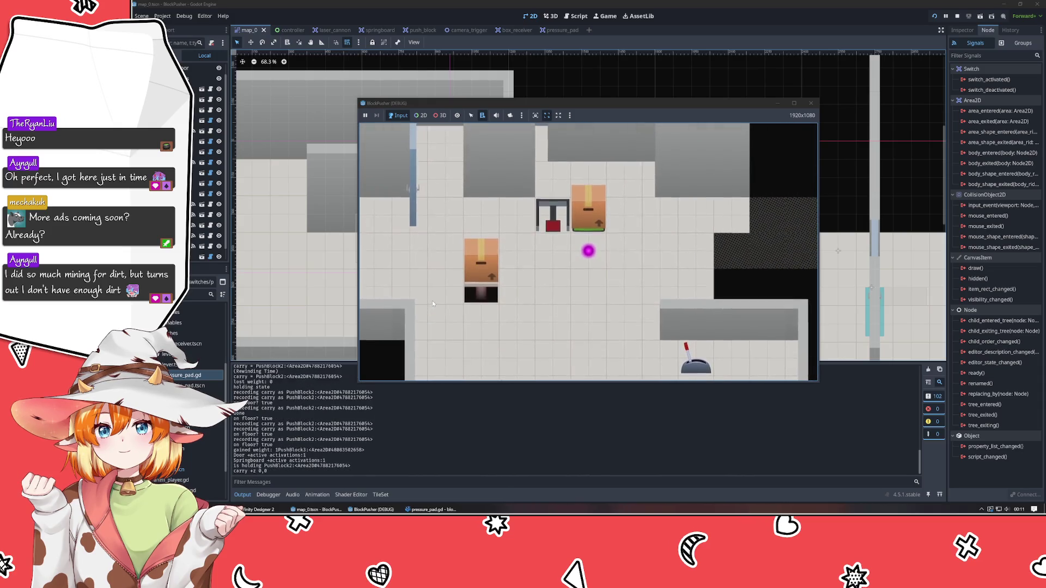
{"action": "key", "text": "z"}
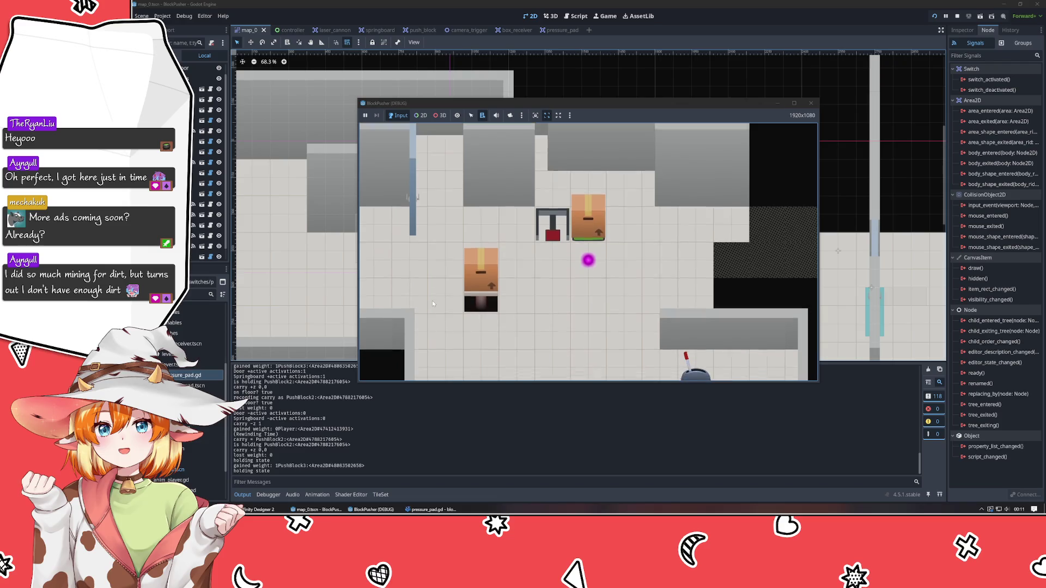
{"action": "key", "text": "Down"}
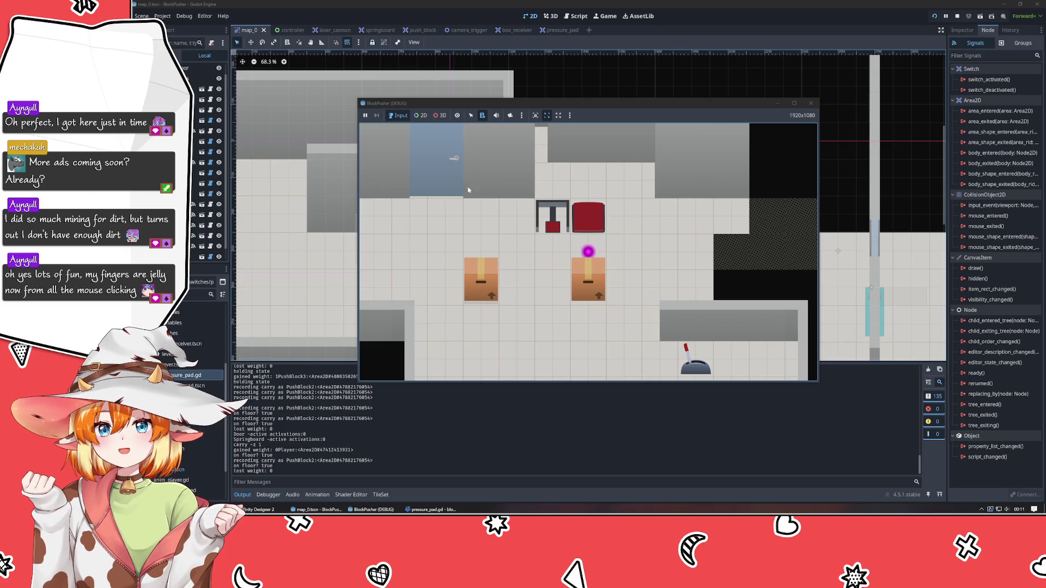
{"action": "left_click", "coordinate": [810, 104]}
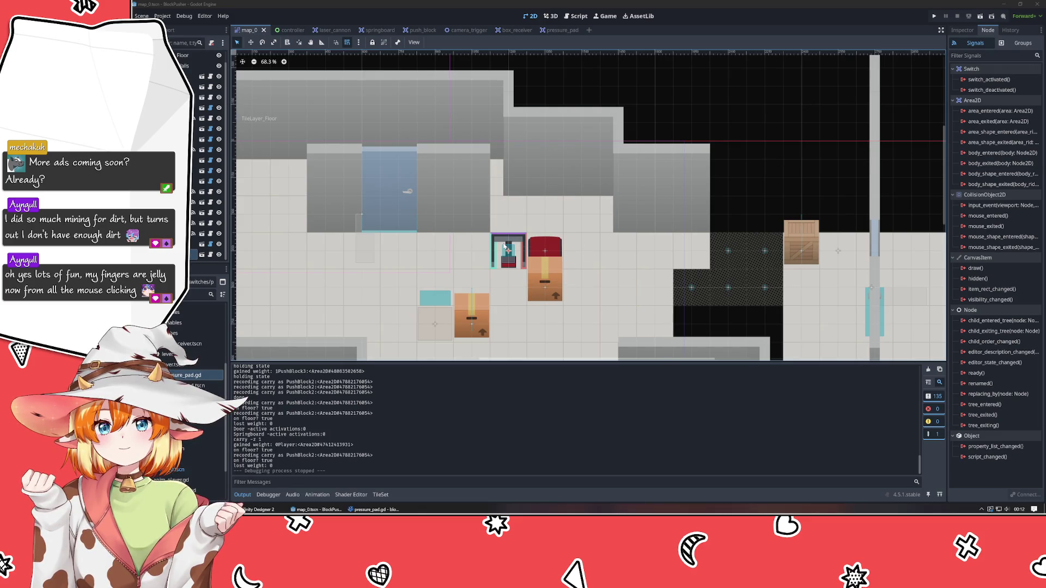
{"action": "left_click", "coordinate": [509, 257]}
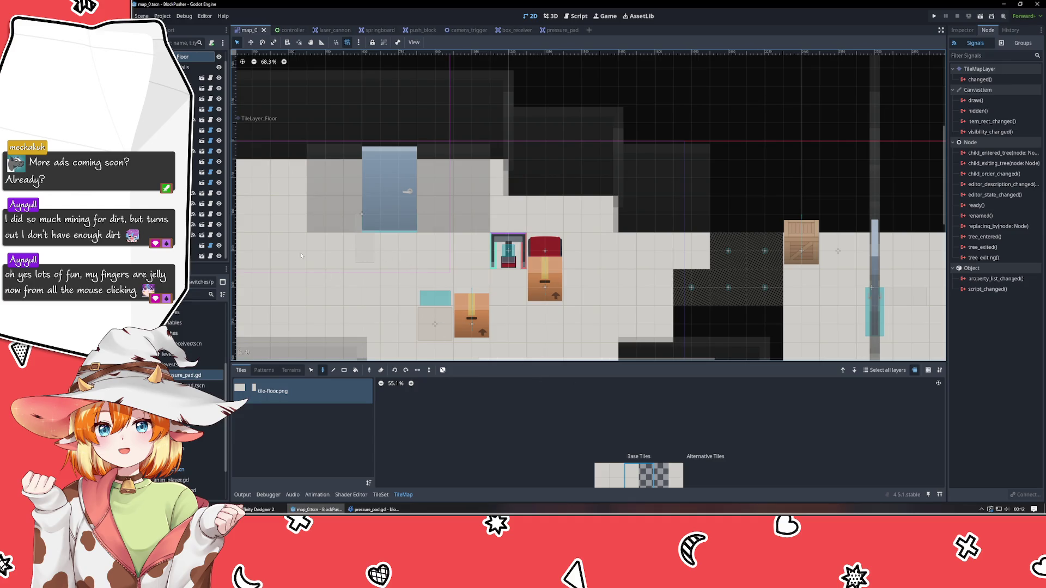
Step: Set BoxReceiver's Transform rotation to -90 in the Inspector and run the game with F5
{"action": "left_click", "coordinate": [405, 290]}
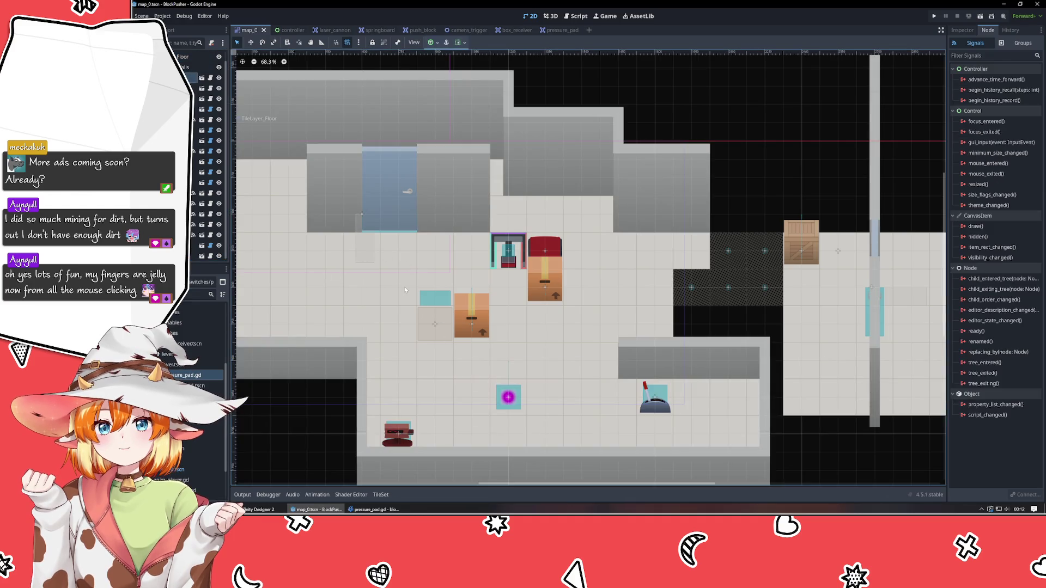
{"action": "left_click", "coordinate": [507, 252]}
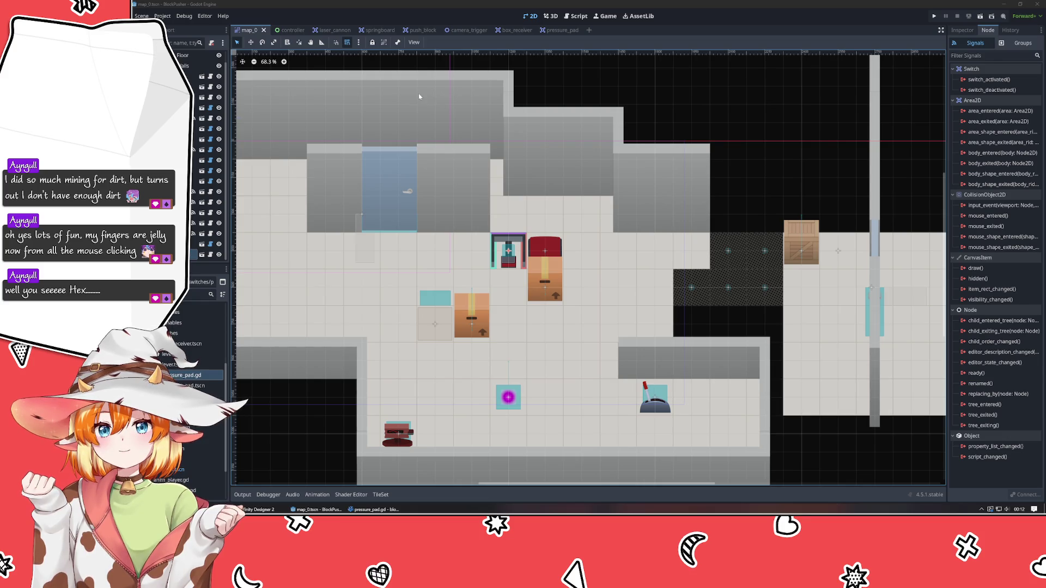
{"action": "left_click", "coordinate": [962, 31]}
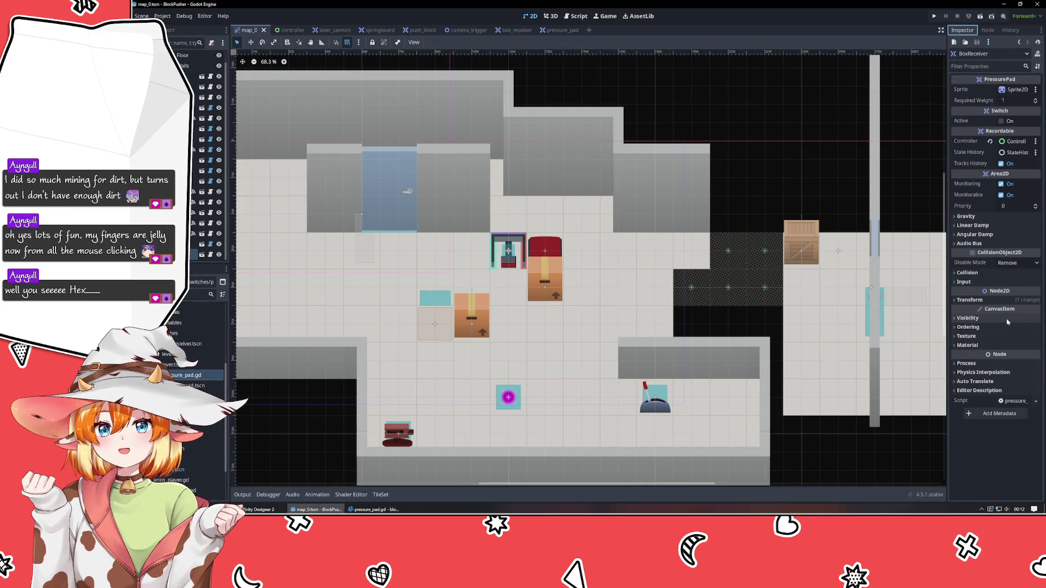
{"action": "left_click", "coordinate": [969, 300]}
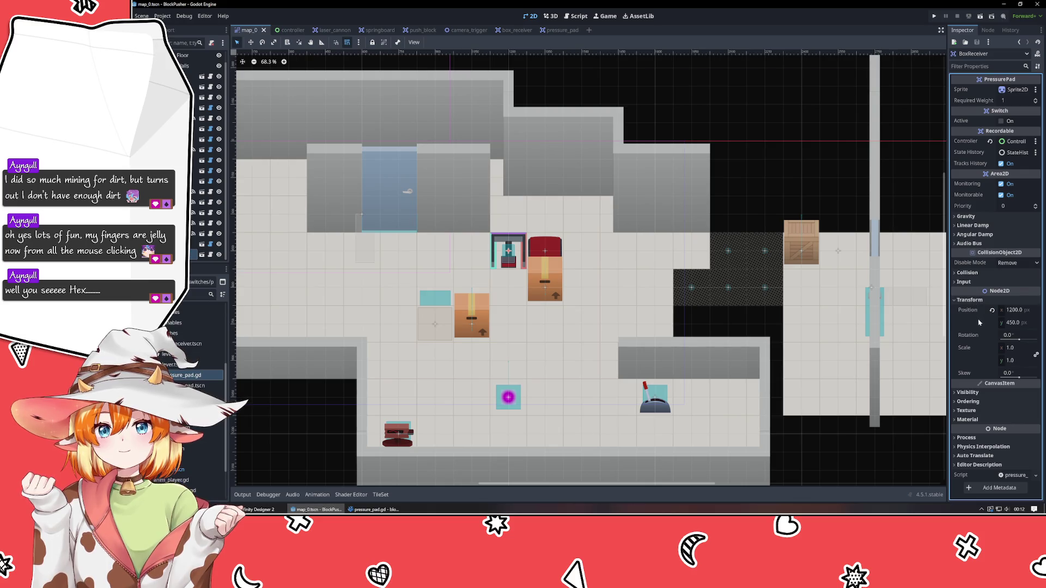
{"action": "left_click_drag", "start_coordinate": [1017, 336], "coordinate": [1015, 346]}
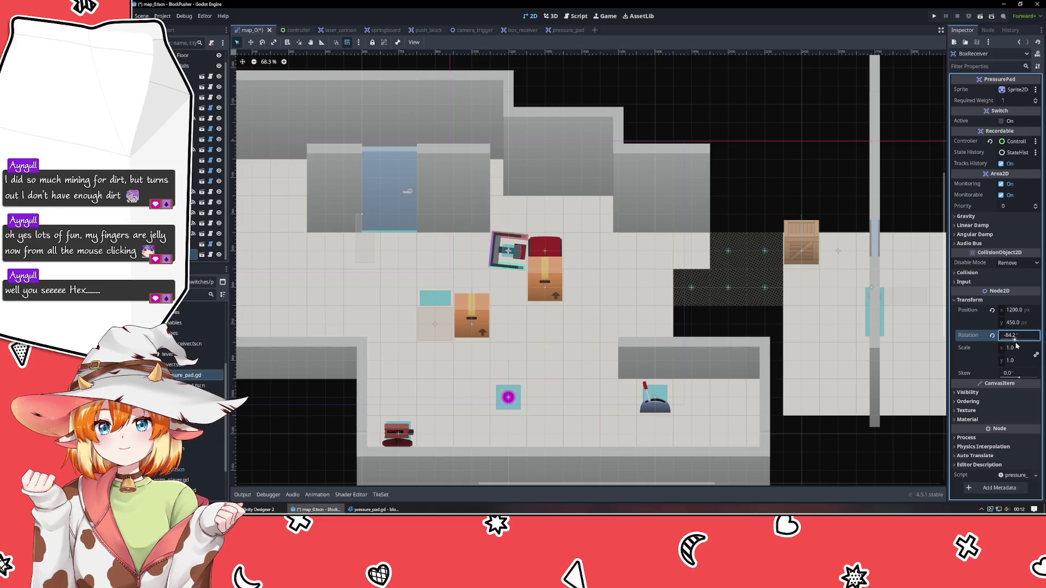
{"action": "left_click", "coordinate": [1020, 337]}
{"action": "type", "text": "-90"}
{"action": "key", "text": "Return"}
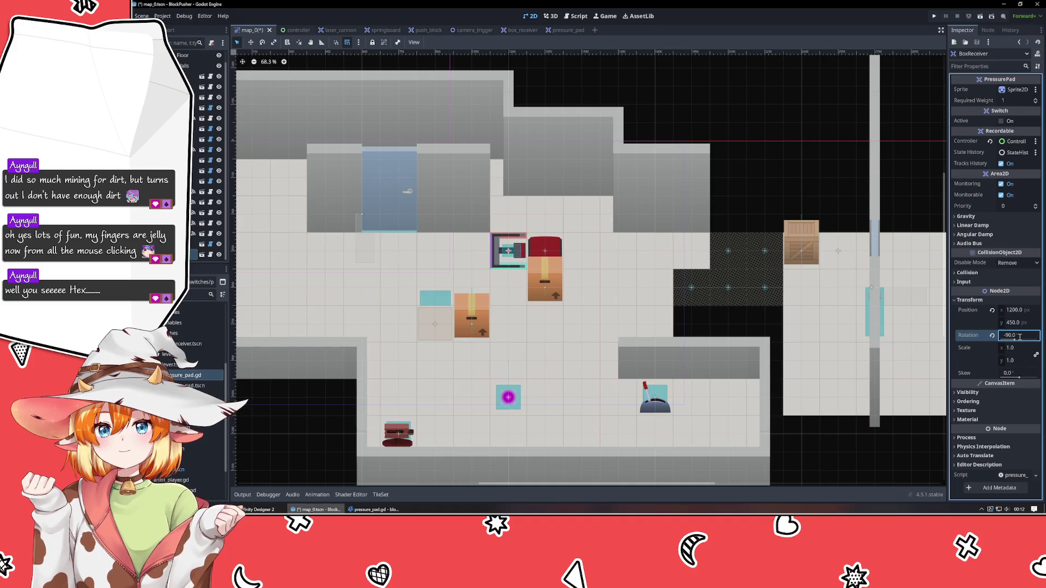
{"action": "key", "text": "F5"}
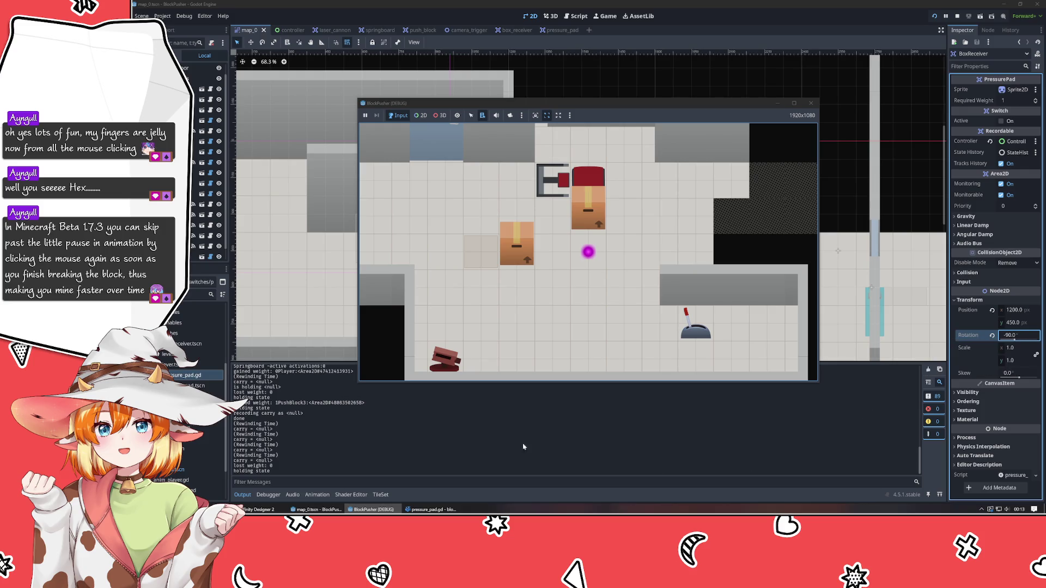
Step: Close the BlockPusher debug window and switch to pressure_pad.gd in VSCodium
{"action": "left_click", "coordinate": [810, 103]}
{"action": "key", "text": "alt+Tab"}
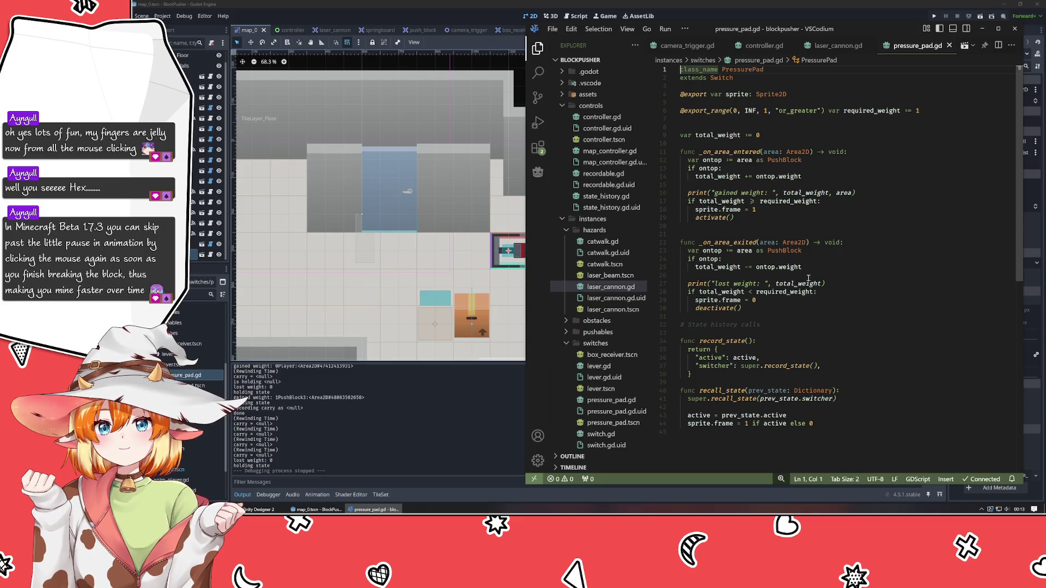
Step: Delete the area argument from line 16's gained-weight print call and save pressure_pad.gd
{"action": "double_click", "coordinate": [845, 193]}
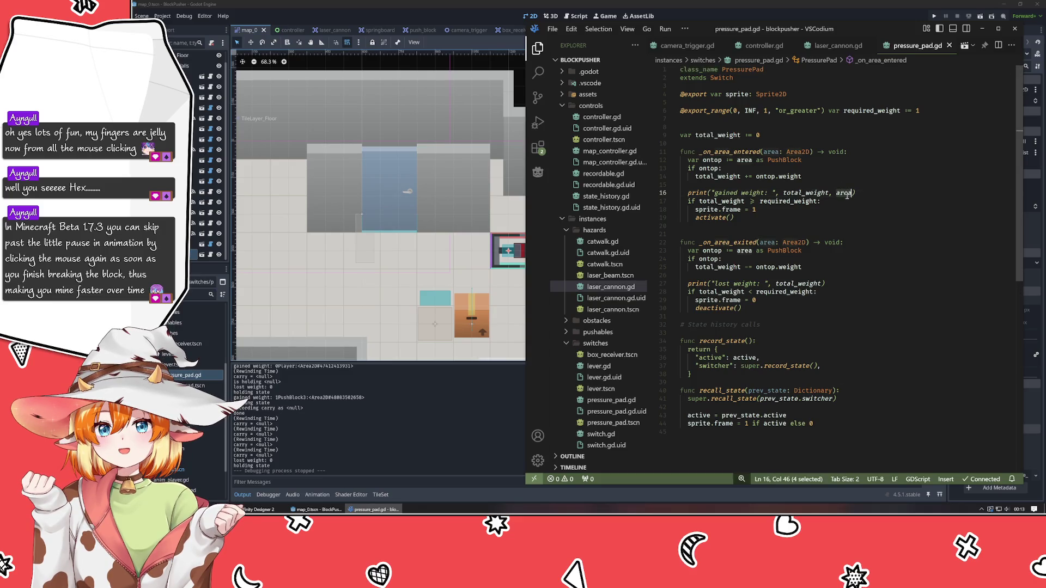
{"action": "key", "text": "BackSpace"}
{"action": "key", "text": "BackSpace"}
{"action": "key", "text": "BackSpace"}
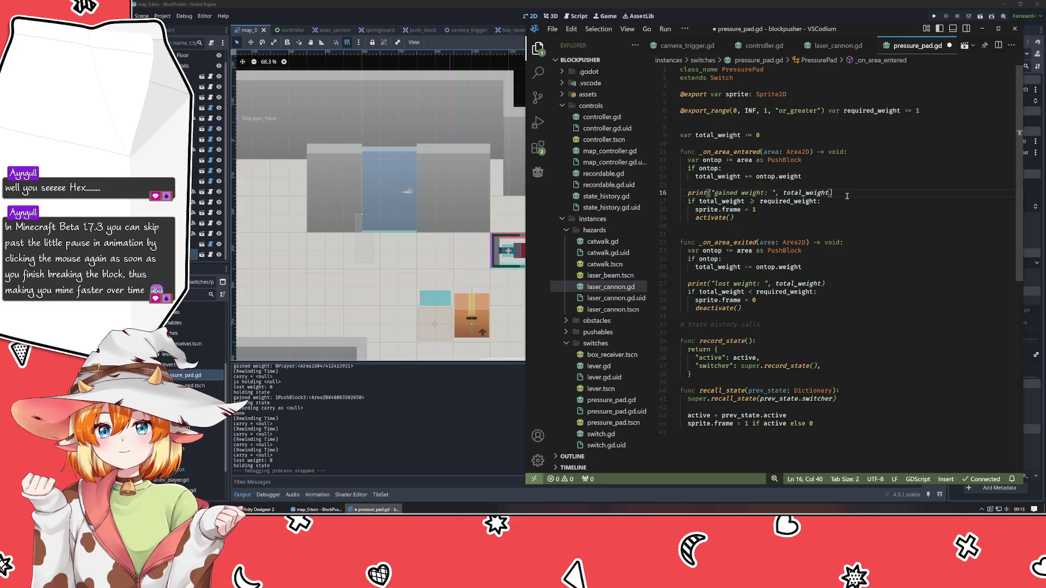
{"action": "key", "text": "ctrl+s"}
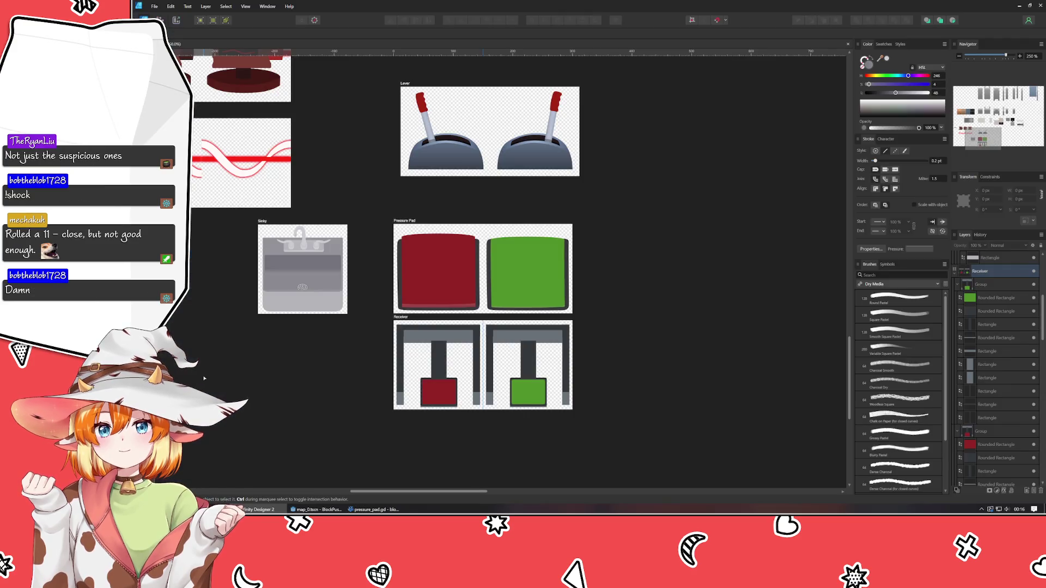
Step: Create a 1080 × 1080 px Social Media Square Post document and centre its blank artboard
{"action": "key", "text": "ctrl+n"}
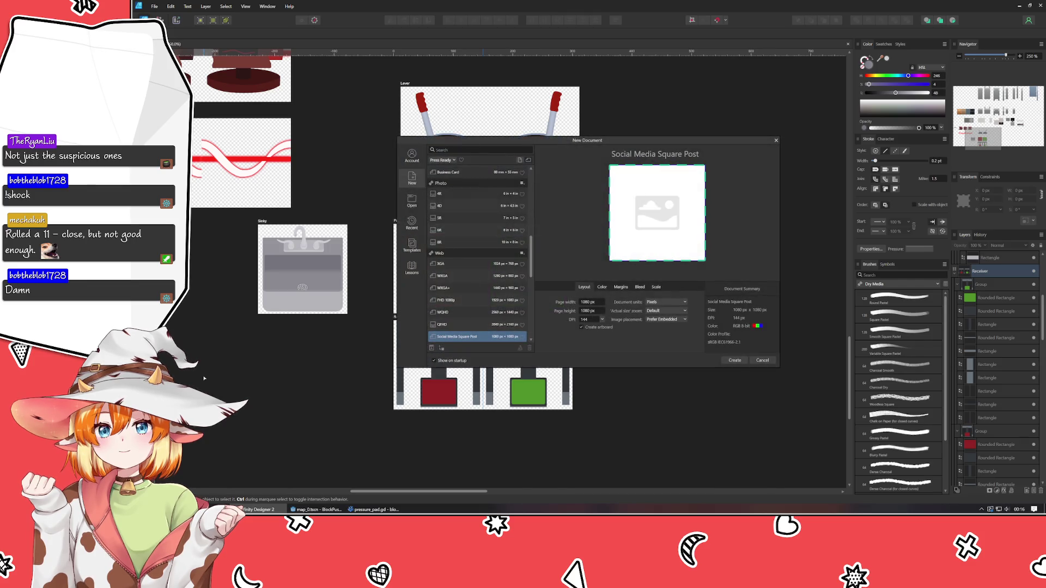
{"action": "double_click", "coordinate": [462, 338]}
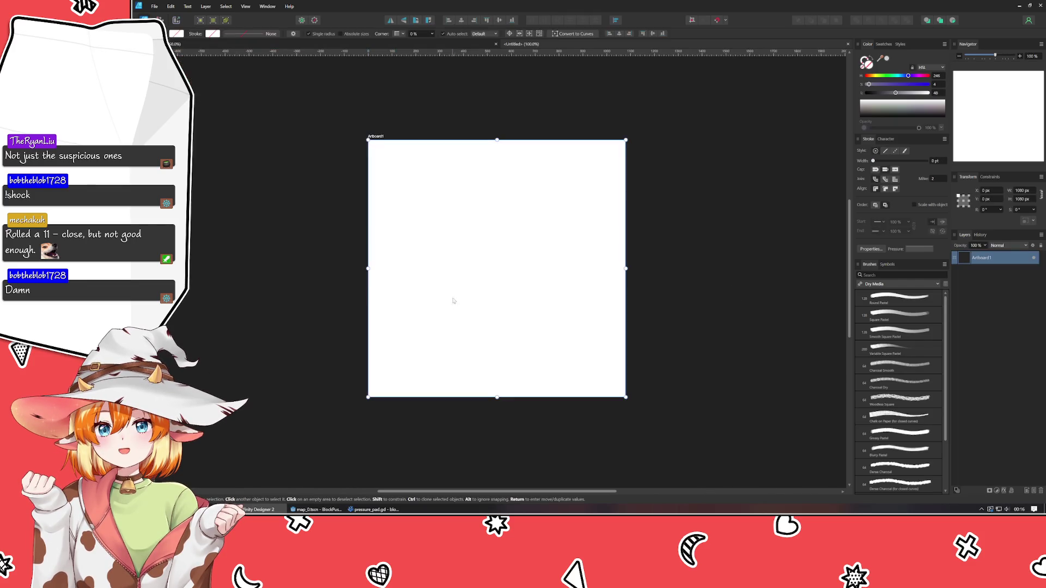
{"action": "scroll", "coordinate": [385, 279], "scroll_direction": "up", "scroll_amount": 2}
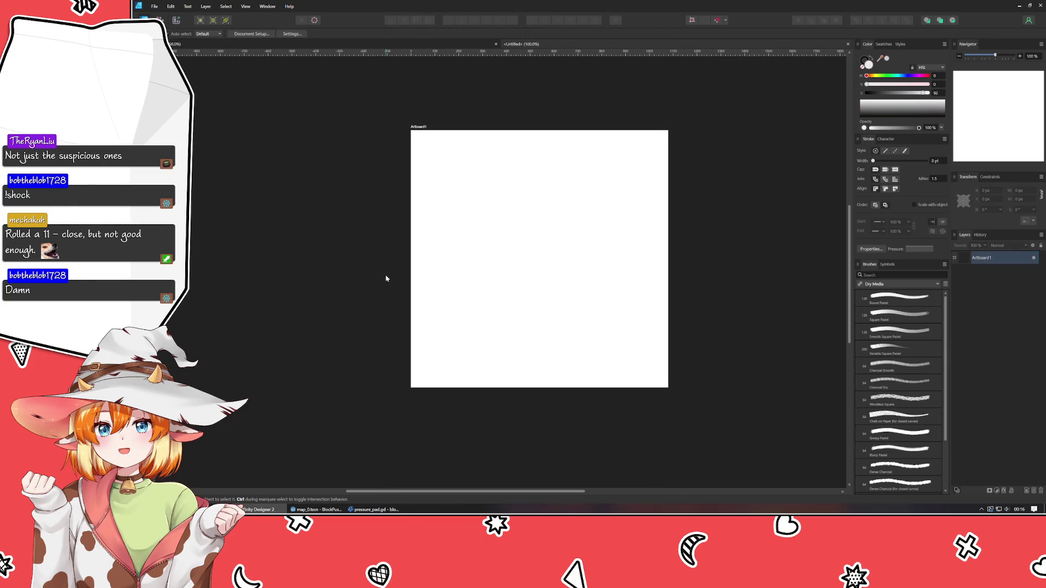
{"action": "left_click_drag", "start_coordinate": [385, 278], "coordinate": [333, 276]}
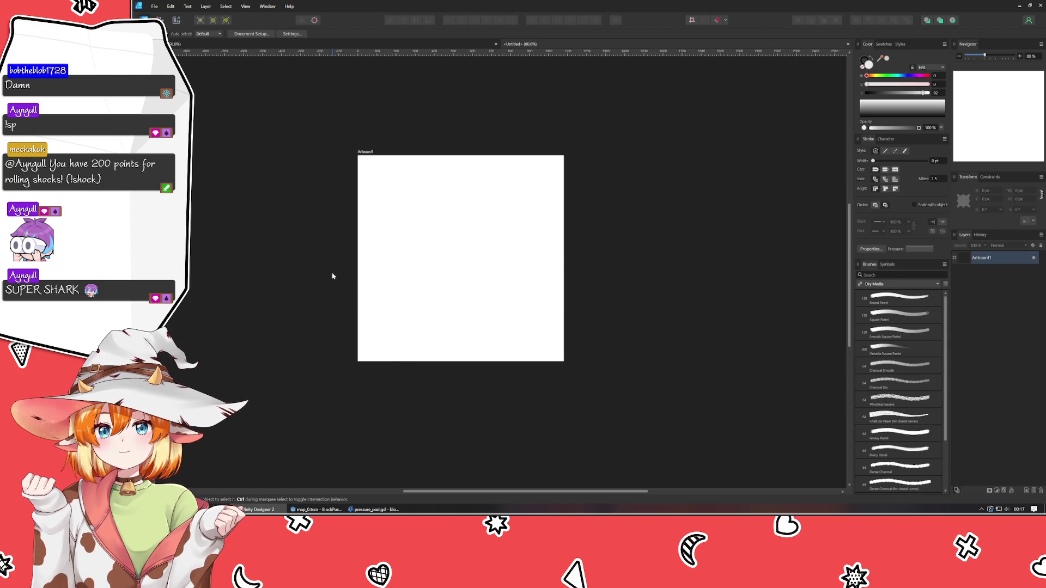
{"action": "mouse_move", "coordinate": [332, 276]}
{"action": "left_mouse_down"}
{"action": "mouse_move", "coordinate": [343, 287]}
{"action": "mouse_move", "coordinate": [374, 255]}
{"action": "mouse_move", "coordinate": [369, 287]}
{"action": "left_mouse_up"}
{"action": "left_click", "coordinate": [496, 235]}
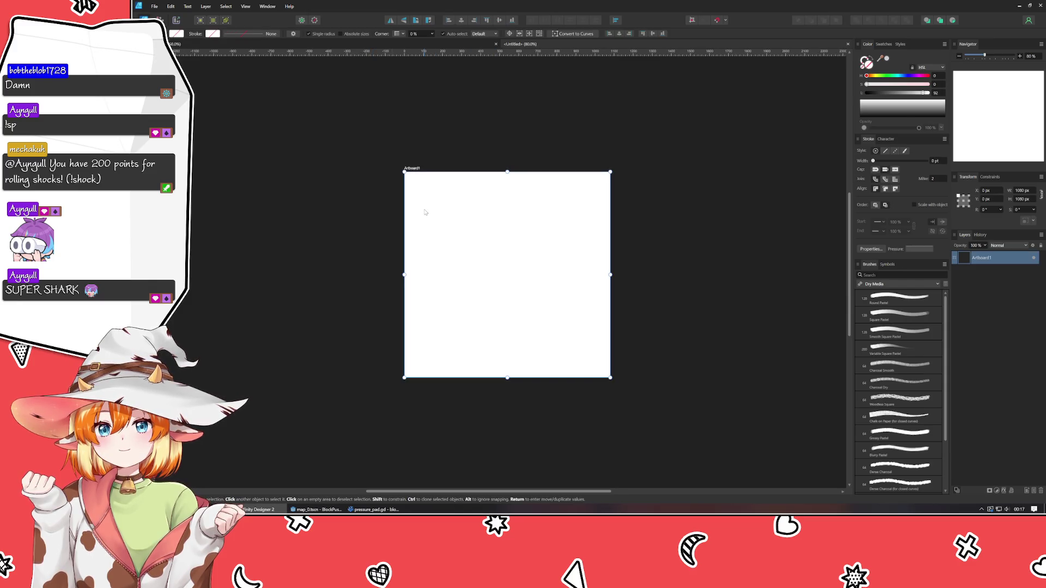
{"action": "left_click", "coordinate": [312, 219]}
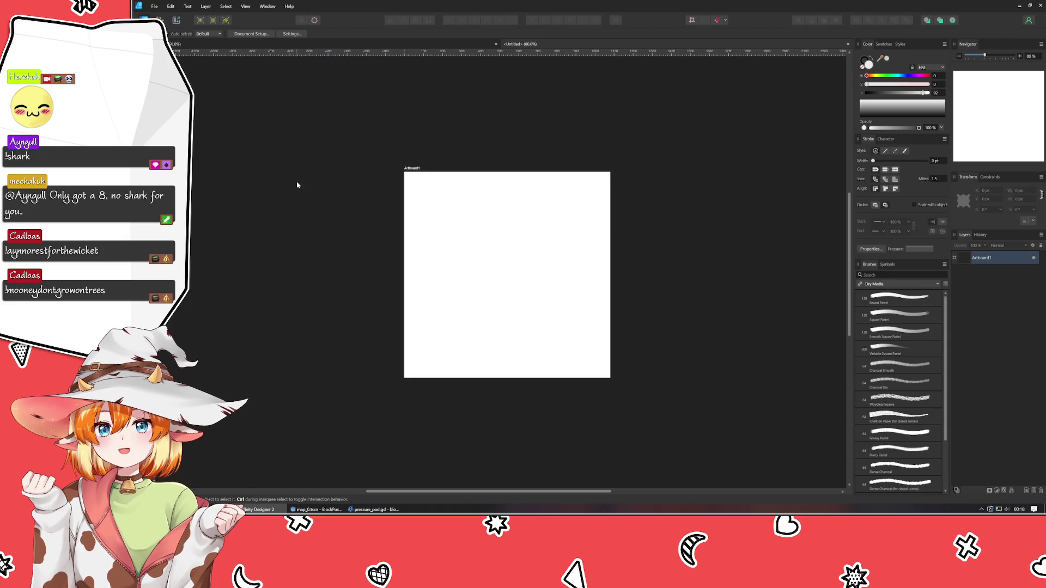
{"action": "mouse_move", "coordinate": [243, 155]}
{"action": "left_mouse_down"}
{"action": "mouse_move", "coordinate": [292, 170]}
{"action": "mouse_move", "coordinate": [248, 154]}
{"action": "left_mouse_up"}
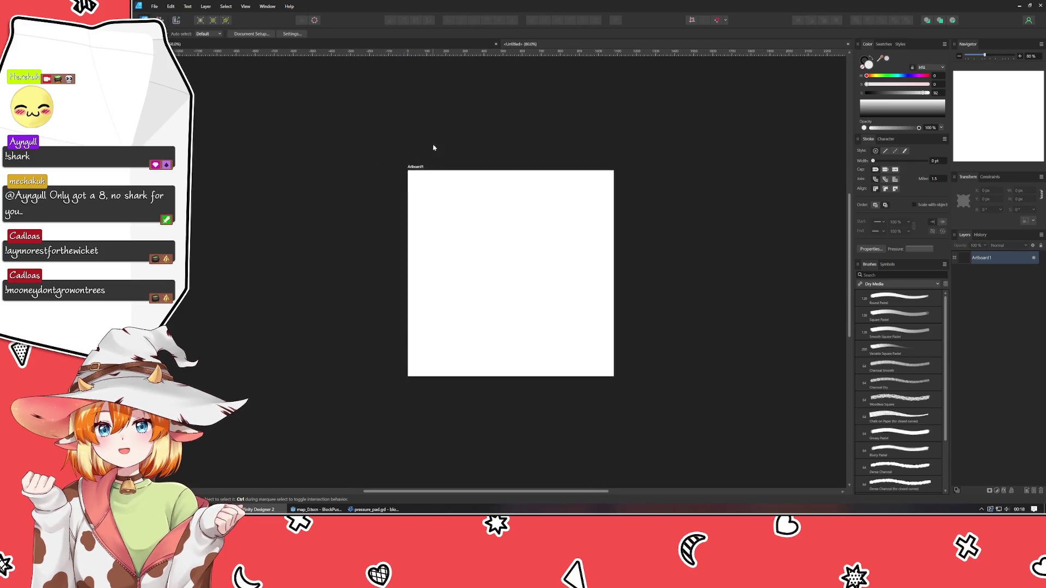
{"action": "left_click", "coordinate": [613, 284]}
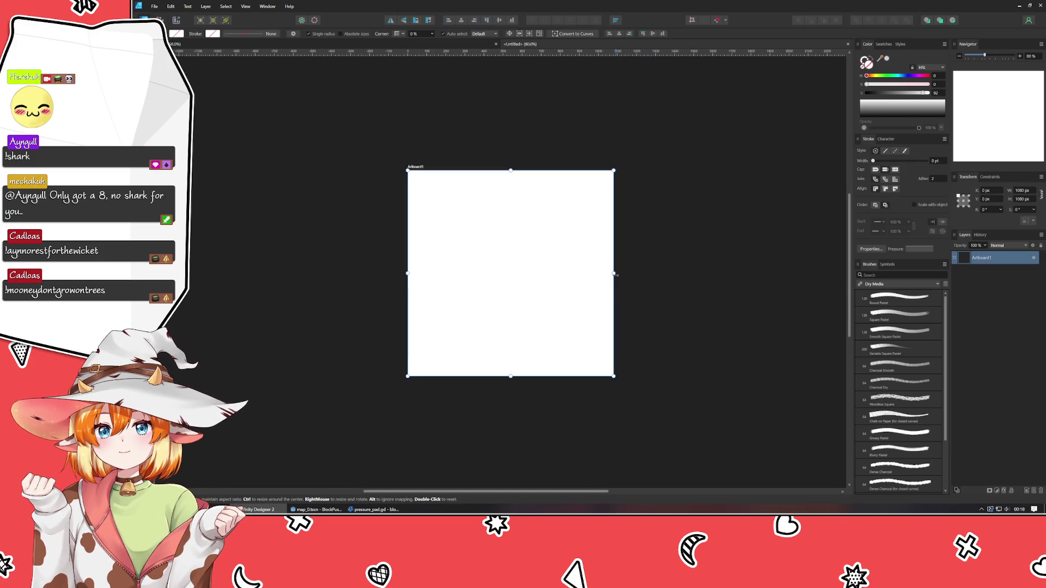
Step: Widen the artboard to the right and rename it 'Very Nebulous Planning Phase 1'
{"action": "left_click_drag", "start_coordinate": [617, 286], "coordinate": [774, 275]}
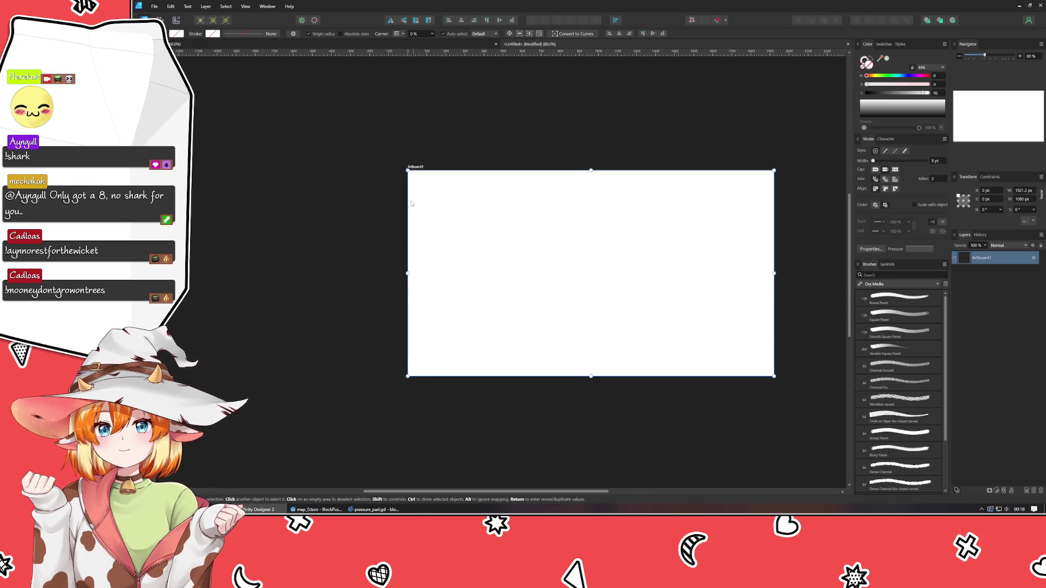
{"action": "double_click", "coordinate": [416, 168]}
{"action": "type", "text": "Very"}
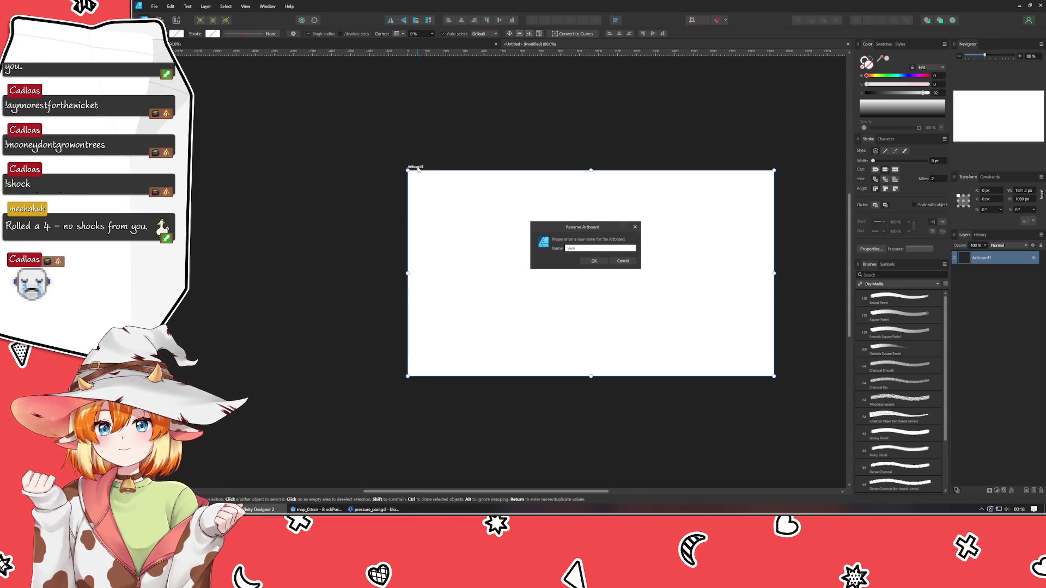
{"action": "type", "text": " Nebulo"}
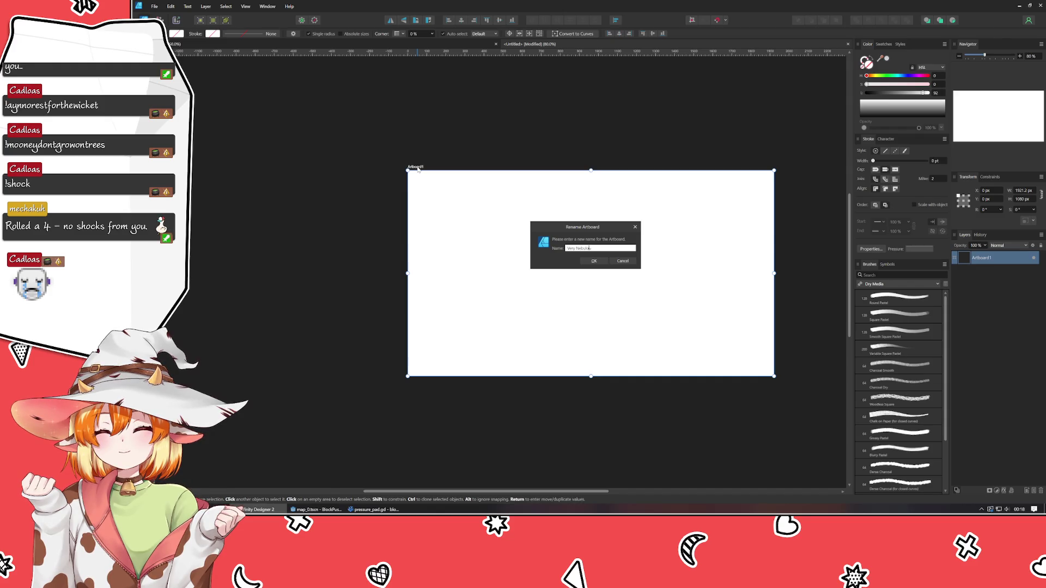
{"action": "type", "text": "us Planning"}
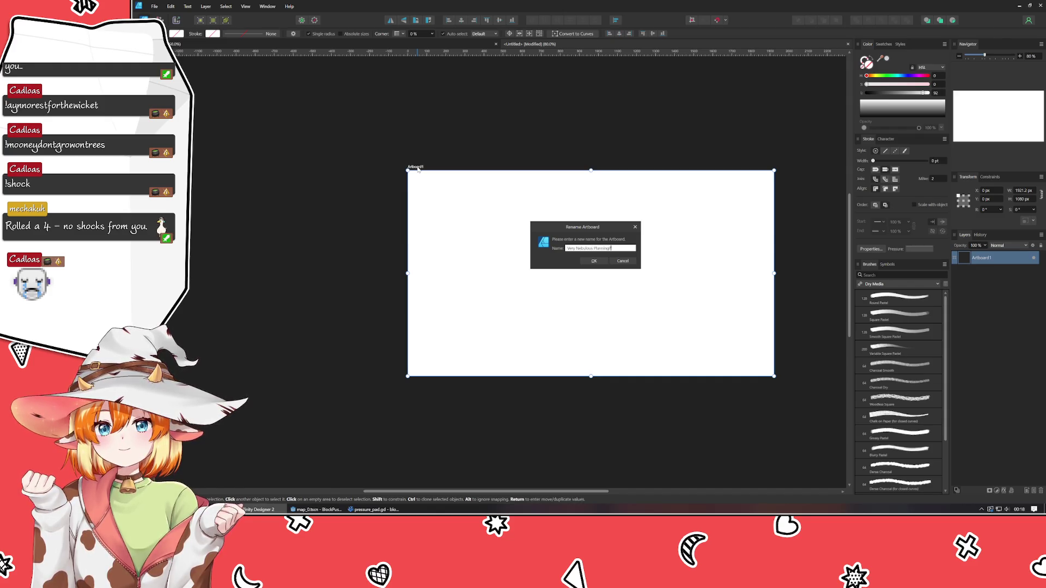
{"action": "type", "text": "Phase 1"}
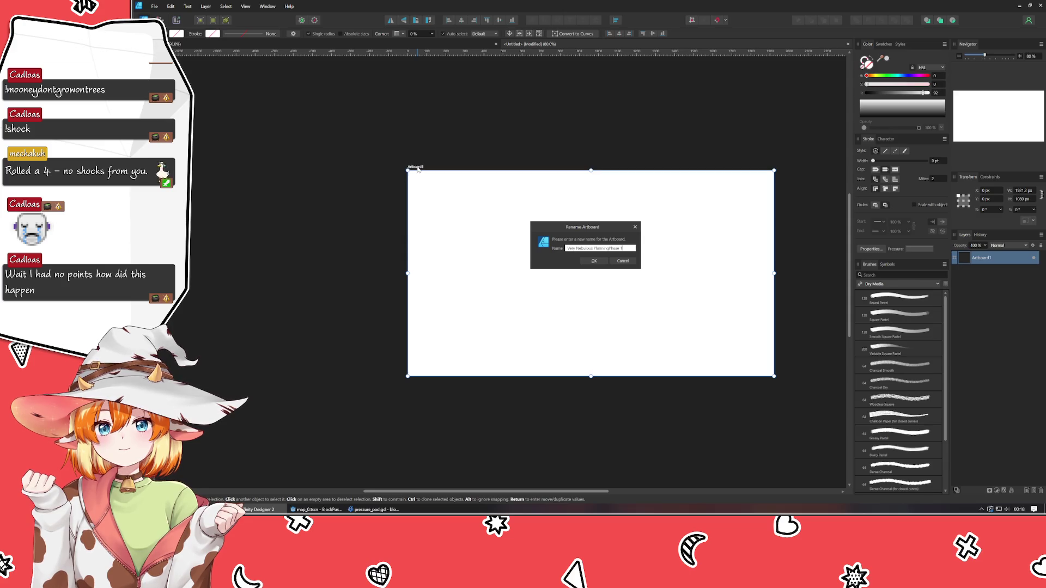
{"action": "key", "text": "Return"}
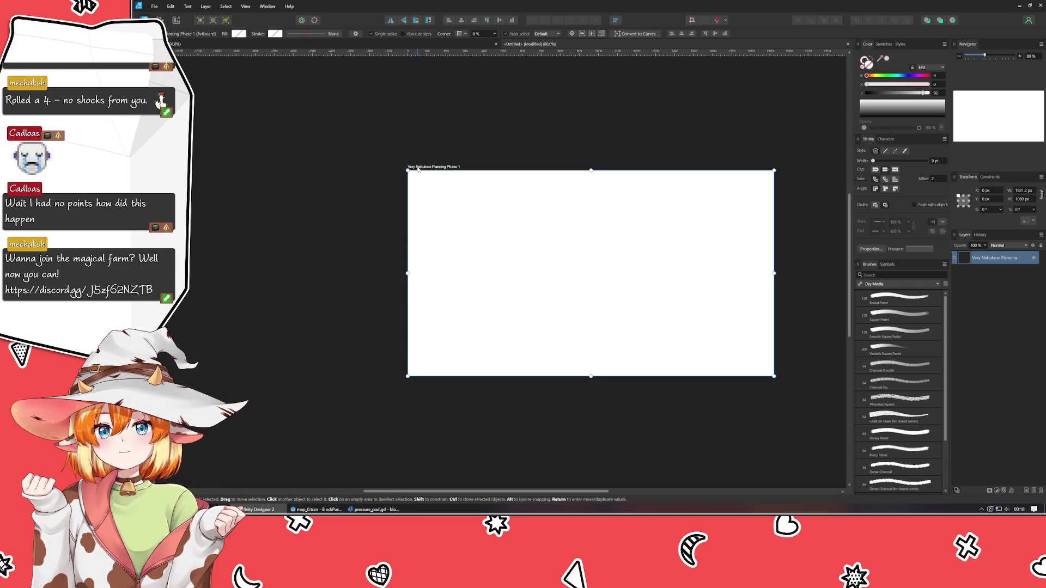
{"action": "left_click", "coordinate": [390, 250]}
{"action": "scroll", "coordinate": [288, 253], "scroll_direction": "up", "scroll_amount": 1}
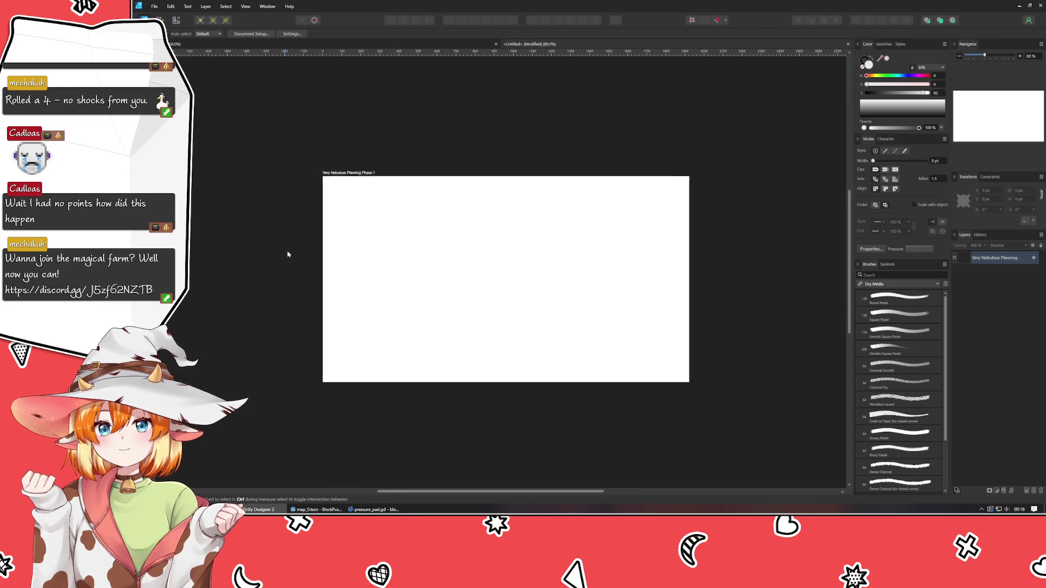
{"action": "scroll", "coordinate": [288, 250], "scroll_direction": "right", "scroll_amount": 1}
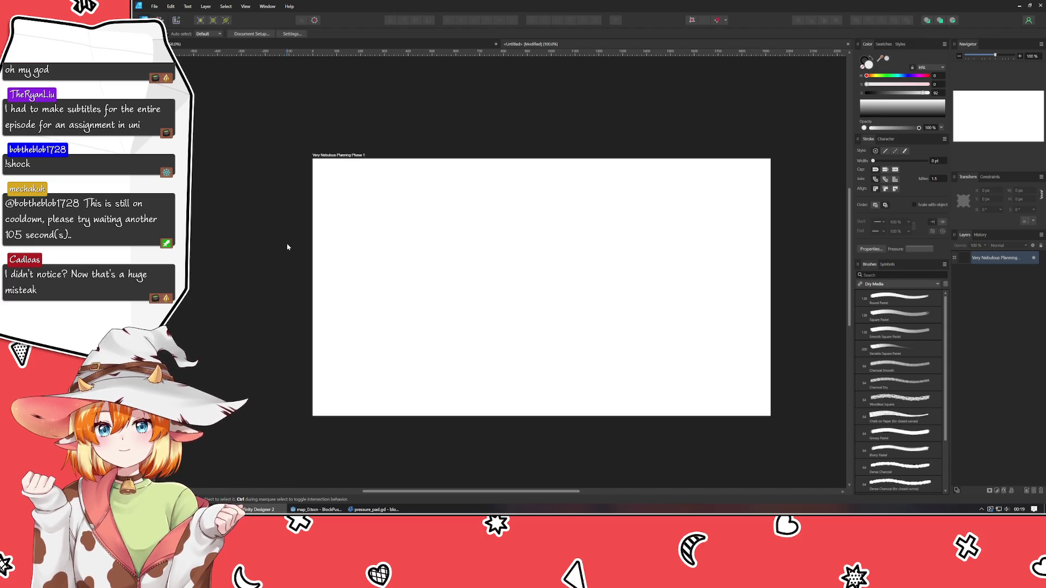
Step: Darken the artboard's fill from white to near-black, lightness about 6
{"action": "left_click", "coordinate": [392, 245]}
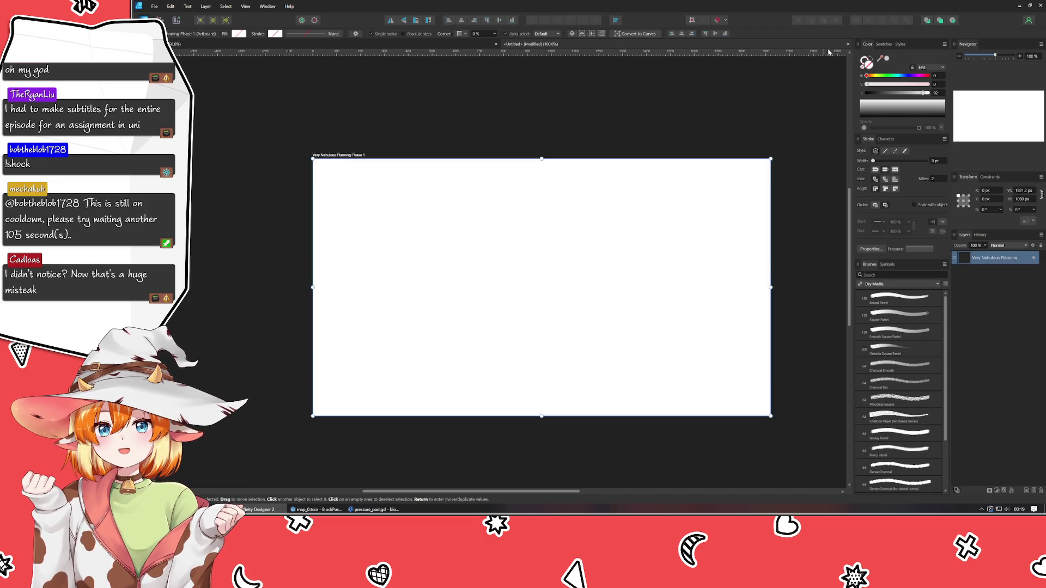
{"action": "left_click", "coordinate": [874, 93]}
{"action": "left_click_drag", "start_coordinate": [874, 94], "coordinate": [870, 93]}
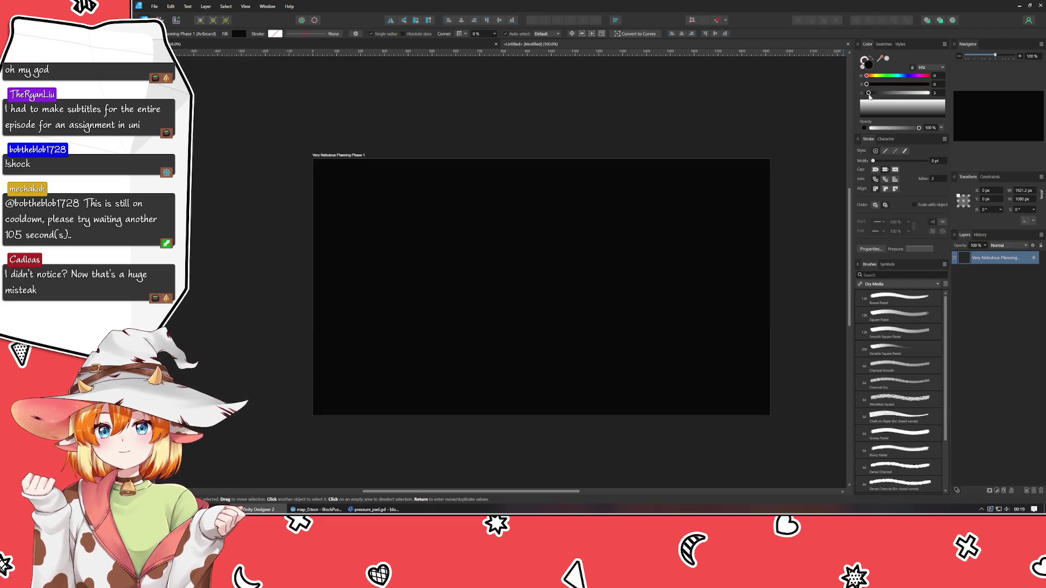
{"action": "left_click", "coordinate": [532, 105]}
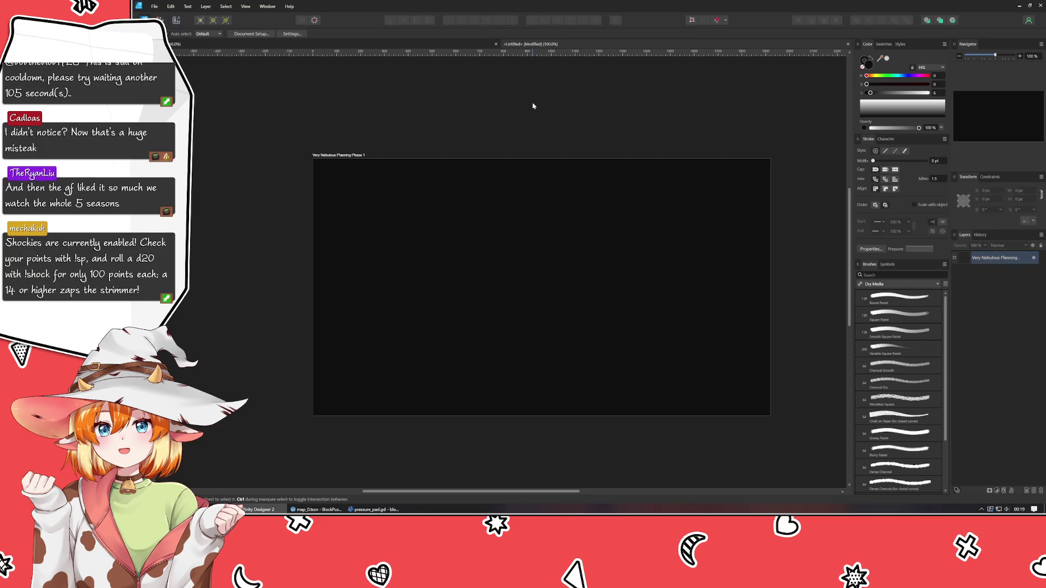
{"action": "mouse_move", "coordinate": [532, 106]}
{"action": "left_mouse_down"}
{"action": "mouse_move", "coordinate": [459, 114]}
{"action": "mouse_move", "coordinate": [415, 96]}
{"action": "left_mouse_up"}
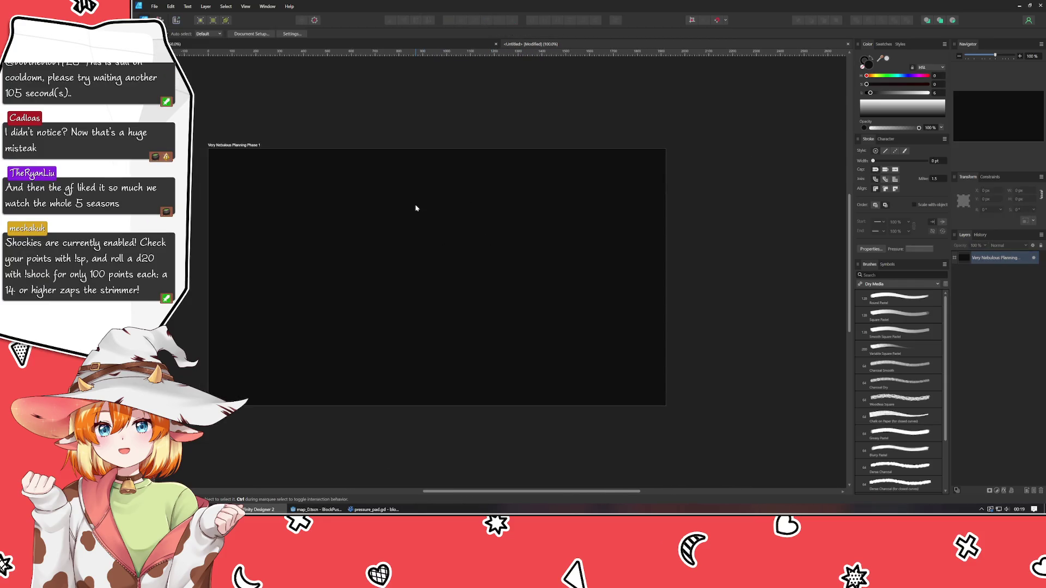
{"action": "scroll", "coordinate": [416, 208], "scroll_direction": "up", "scroll_amount": 2}
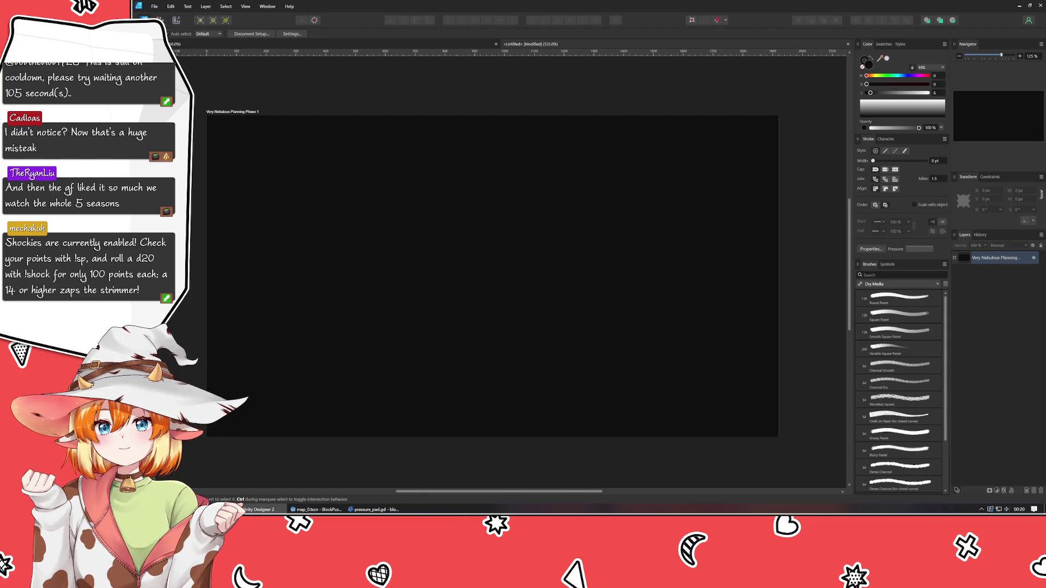
Step: Draw a rectangle with the Rectangle tool and size it to 100 × 100 px
{"action": "key", "text": "m"}
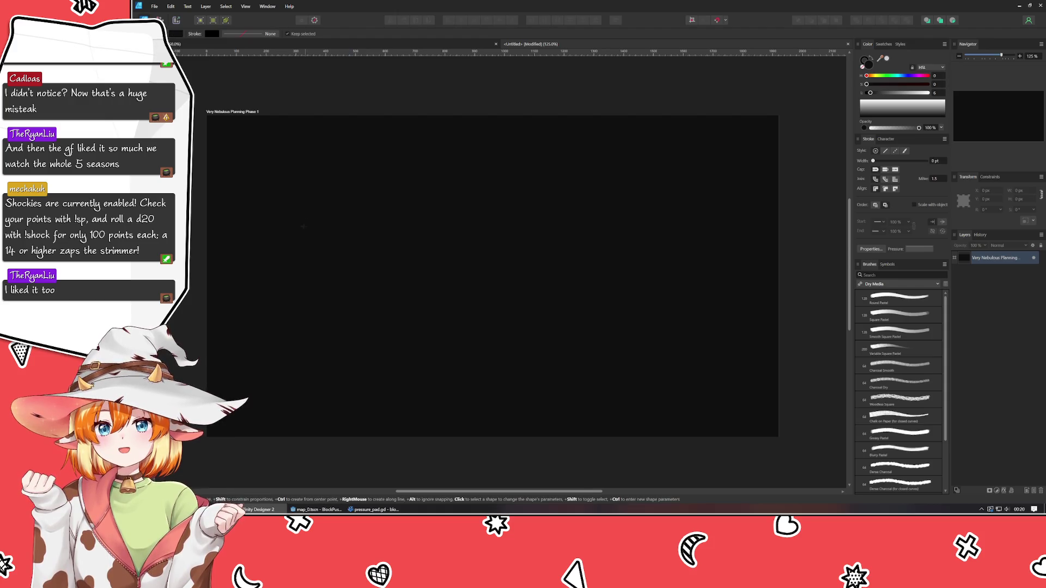
{"action": "left_click_drag", "start_coordinate": [316, 212], "coordinate": [351, 244]}
{"action": "left_click", "coordinate": [1026, 191]}
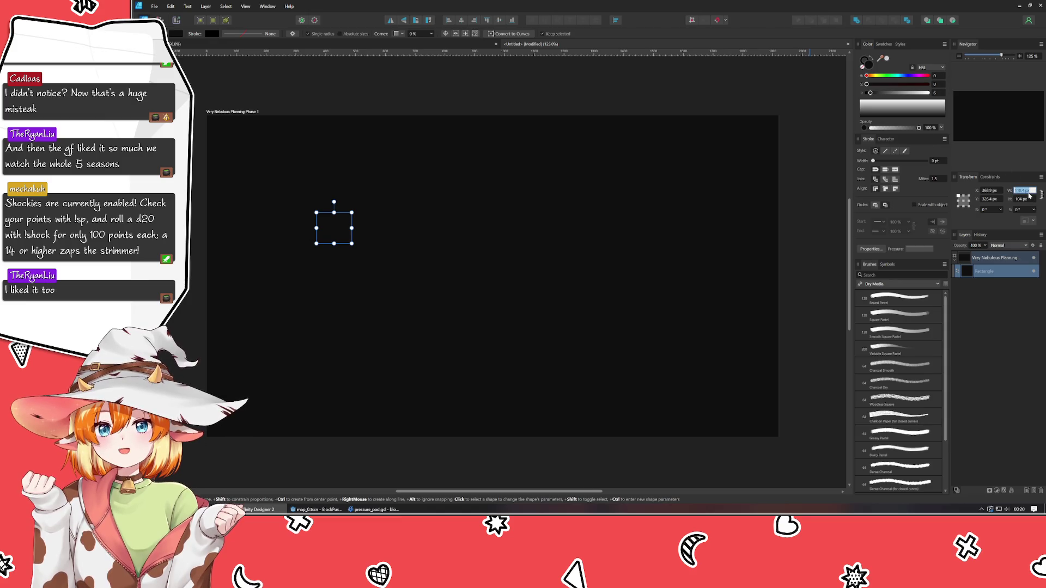
{"action": "type", "text": "100"}
{"action": "key", "text": "Tab"}
{"action": "type", "text": "100"}
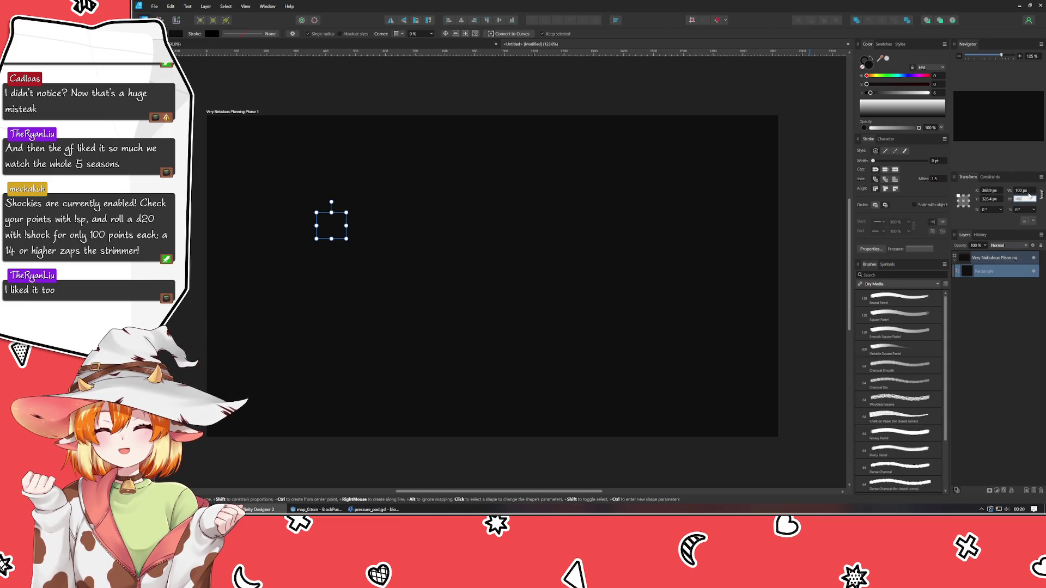
{"action": "key", "text": "Tab"}
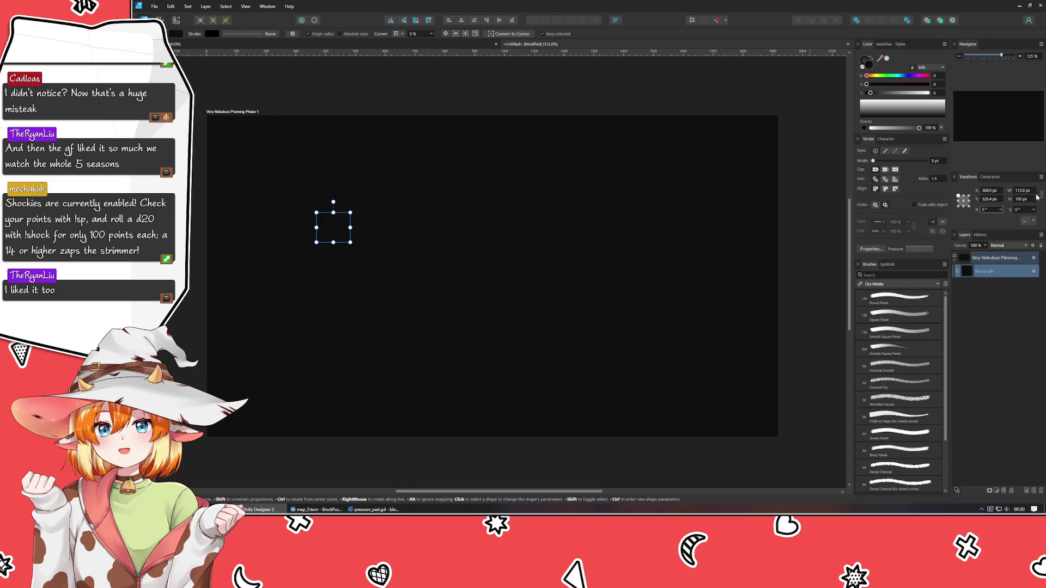
{"action": "left_click", "coordinate": [1025, 190]}
{"action": "type", "text": "100"}
{"action": "key", "text": "Return"}
Step: Position the square at X 300 px, Y 300 px
{"action": "left_click", "coordinate": [988, 190]}
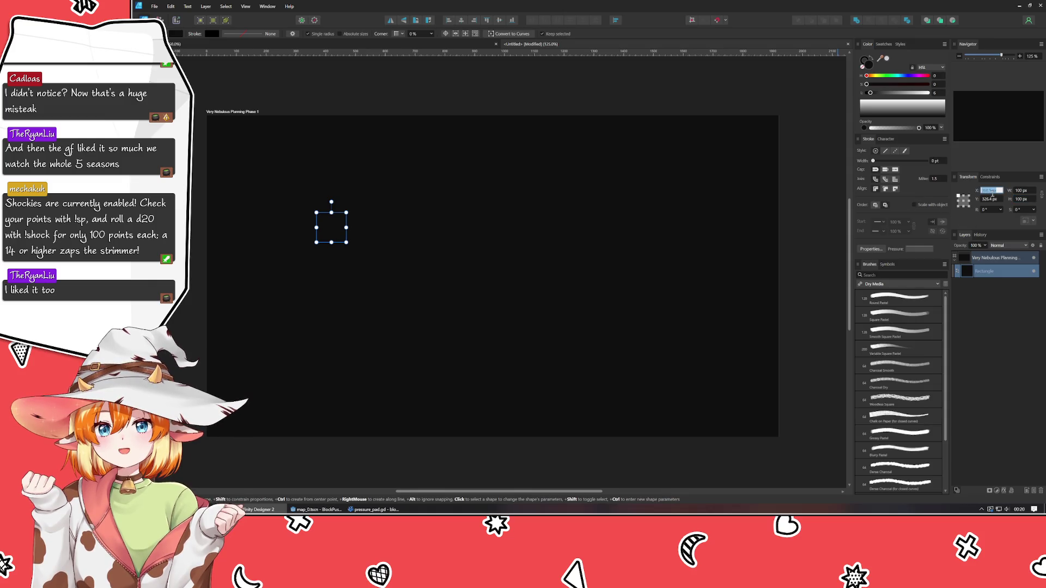
{"action": "type", "text": "300"}
{"action": "key", "text": "Tab"}
{"action": "type", "text": "300"}
{"action": "key", "text": "Tab"}
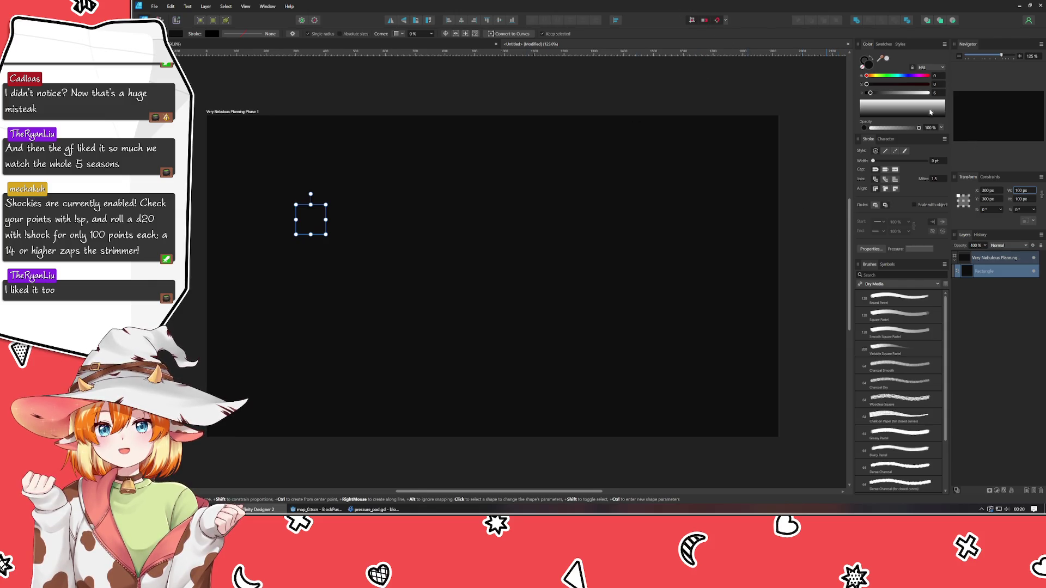
Step: Turn the square's fill grey, lightness about 44
{"action": "mouse_move", "coordinate": [898, 93]}
{"action": "left_mouse_down"}
{"action": "mouse_move", "coordinate": [875, 77]}
{"action": "mouse_move", "coordinate": [893, 78]}
{"action": "mouse_move", "coordinate": [870, 90]}
{"action": "left_mouse_up"}
{"action": "left_click", "coordinate": [875, 76]}
{"action": "left_click_drag", "start_coordinate": [325, 278], "coordinate": [380, 298]}
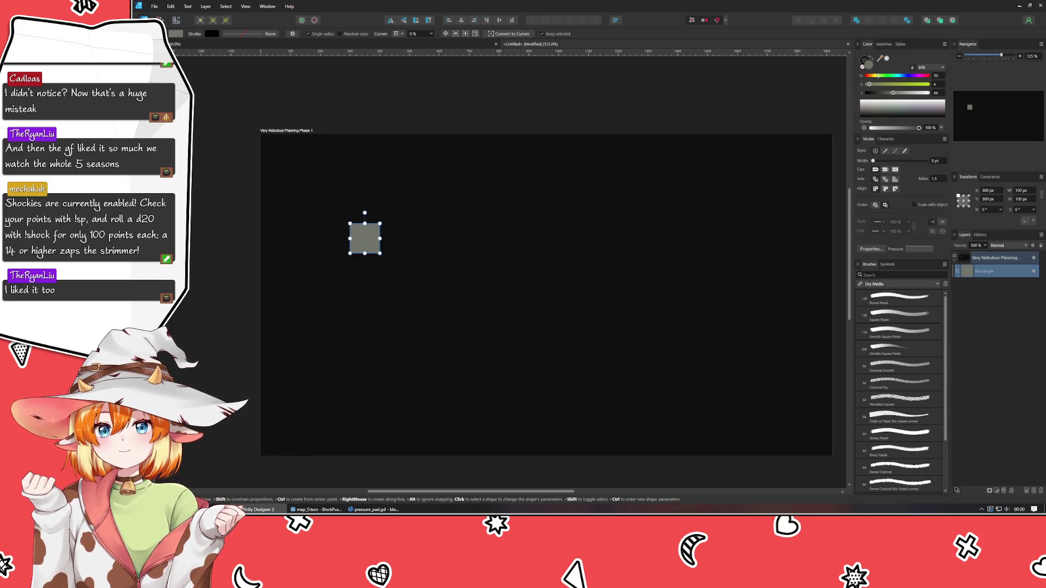
{"action": "key", "text": "v"}
{"action": "scroll", "coordinate": [487, 273], "scroll_direction": "up", "scroll_amount": 5}
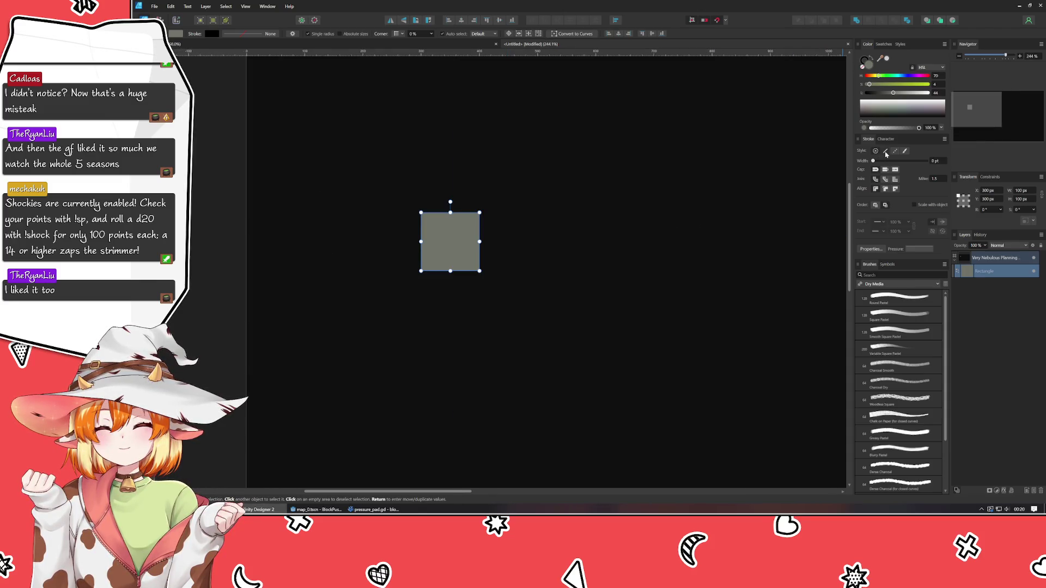
Step: Add a slightly lightened outline to the square and set its width to 0.7 pt
{"action": "left_click", "coordinate": [885, 161]}
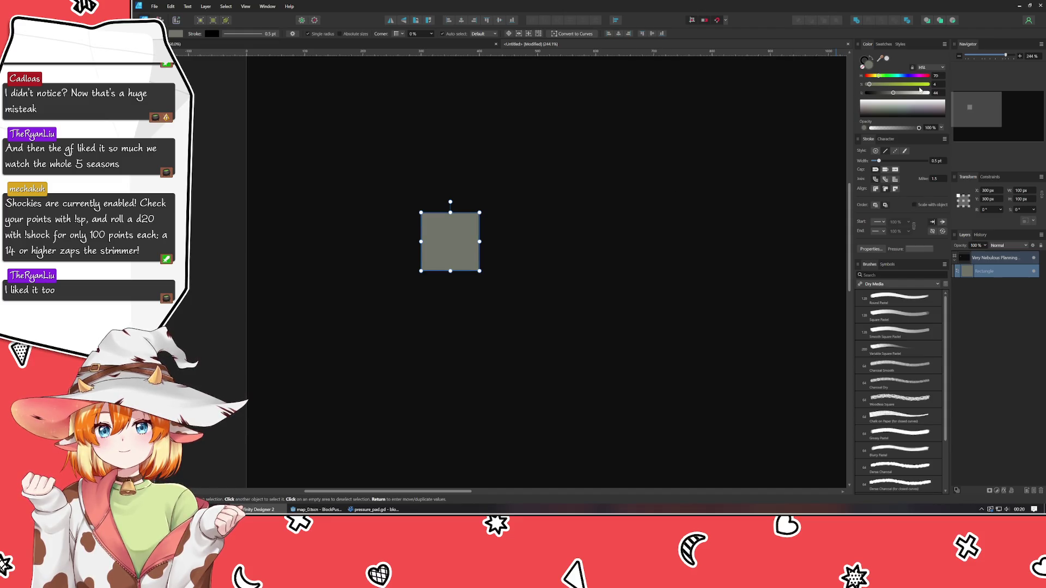
{"action": "left_click", "coordinate": [866, 59]}
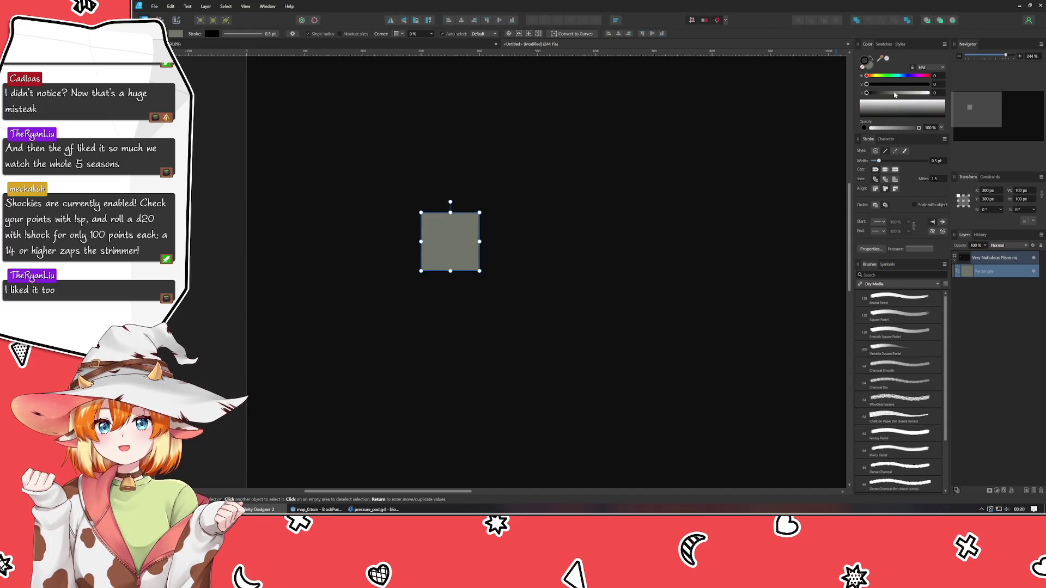
{"action": "left_click_drag", "start_coordinate": [876, 95], "coordinate": [871, 95]}
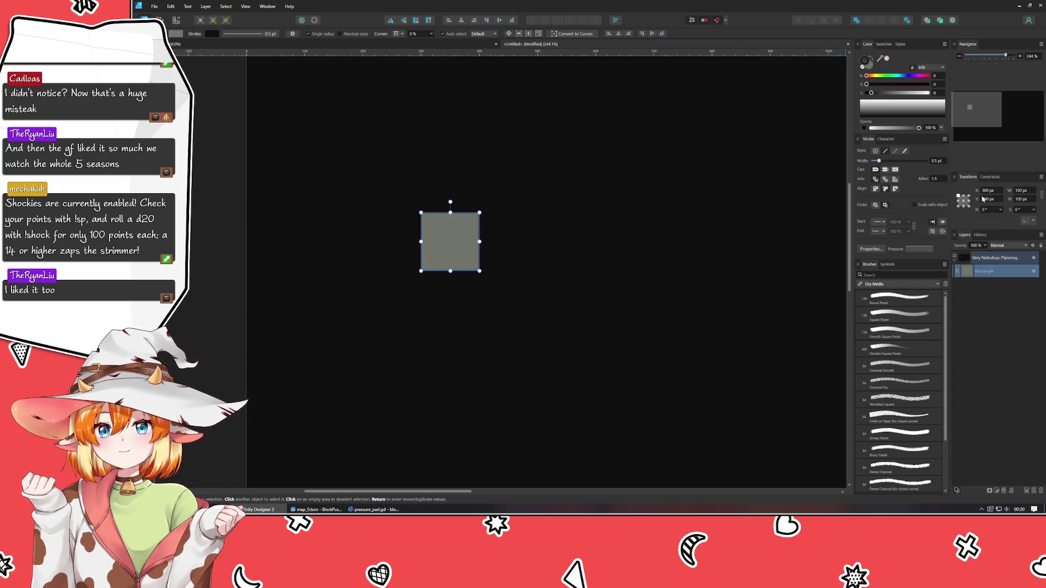
{"action": "scroll", "coordinate": [937, 163], "scroll_direction": "up", "scroll_amount": 1}
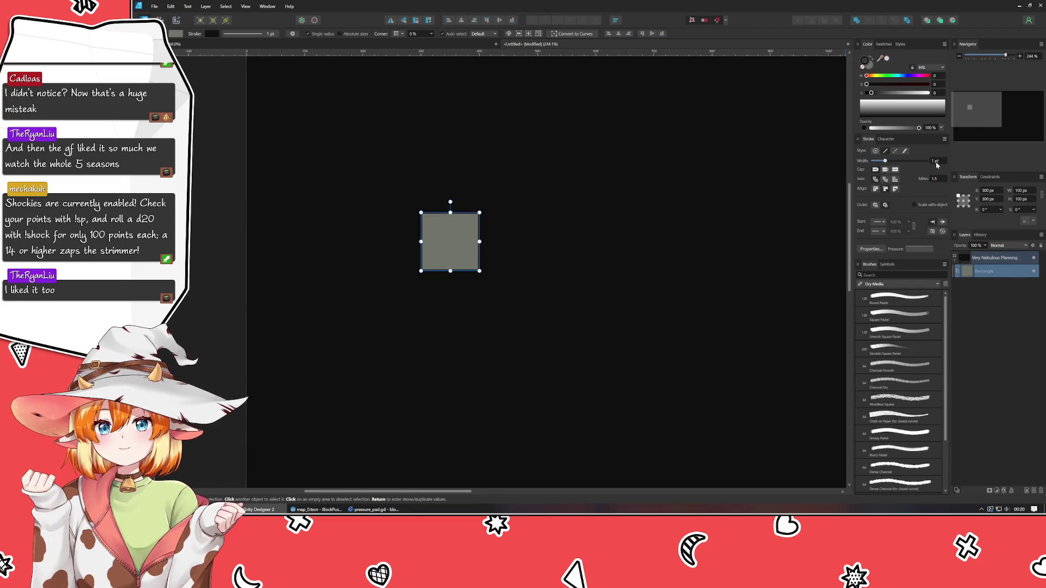
{"action": "left_click", "coordinate": [937, 163]}
{"action": "type", "text": "0.7"}
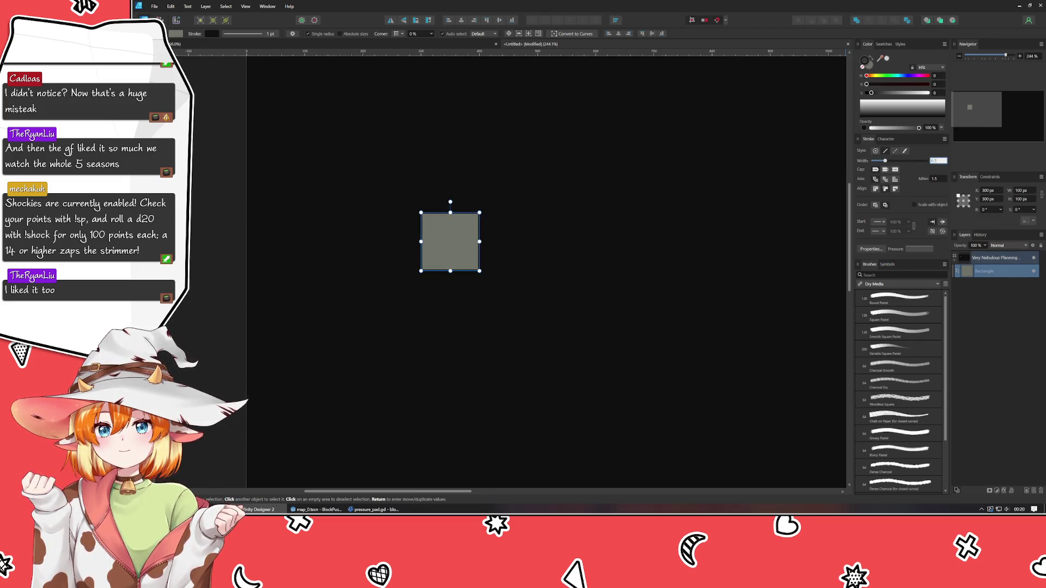
{"action": "key", "text": "Return"}
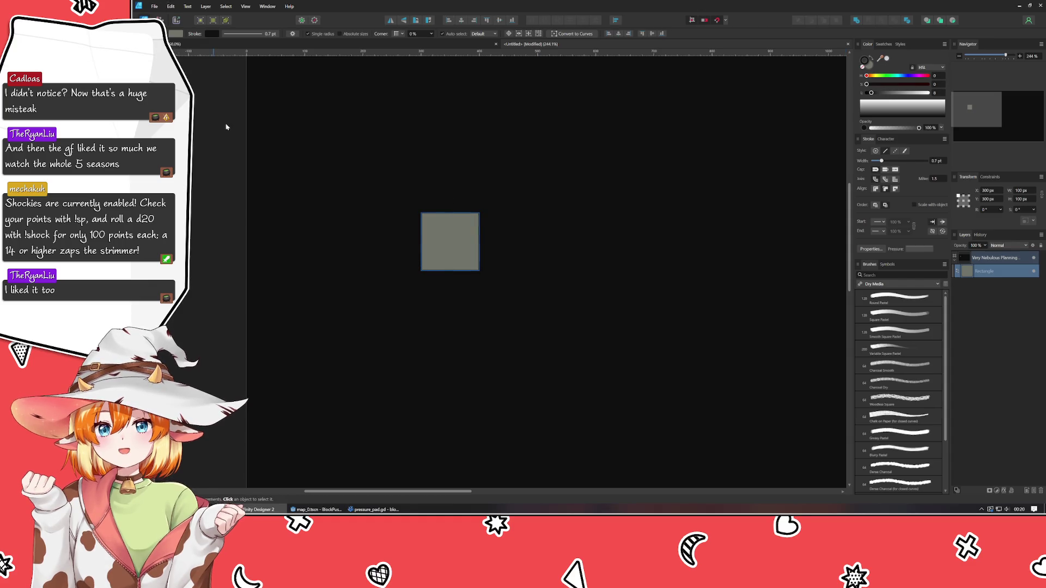
Step: Duplicate the grey square repeatedly with Ctrl+J to extend the row of squares
{"action": "key", "text": "ctrl+j"}
{"action": "left_click_drag", "start_coordinate": [470, 241], "coordinate": [538, 241]}
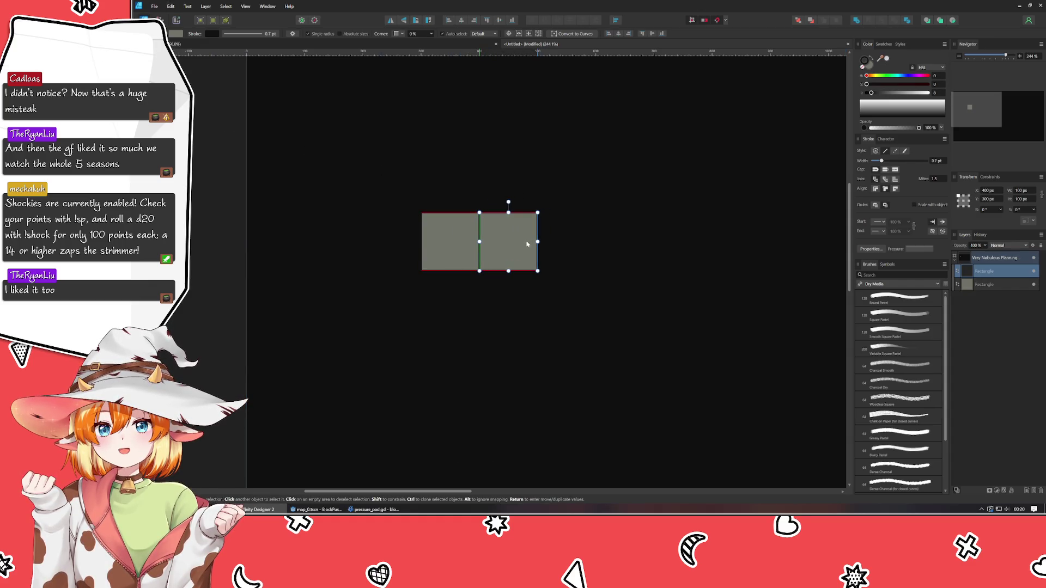
{"action": "key", "text": "ctrl+j"}
{"action": "key", "text": "ctrl+j"}
{"action": "key", "text": "ctrl+j"}
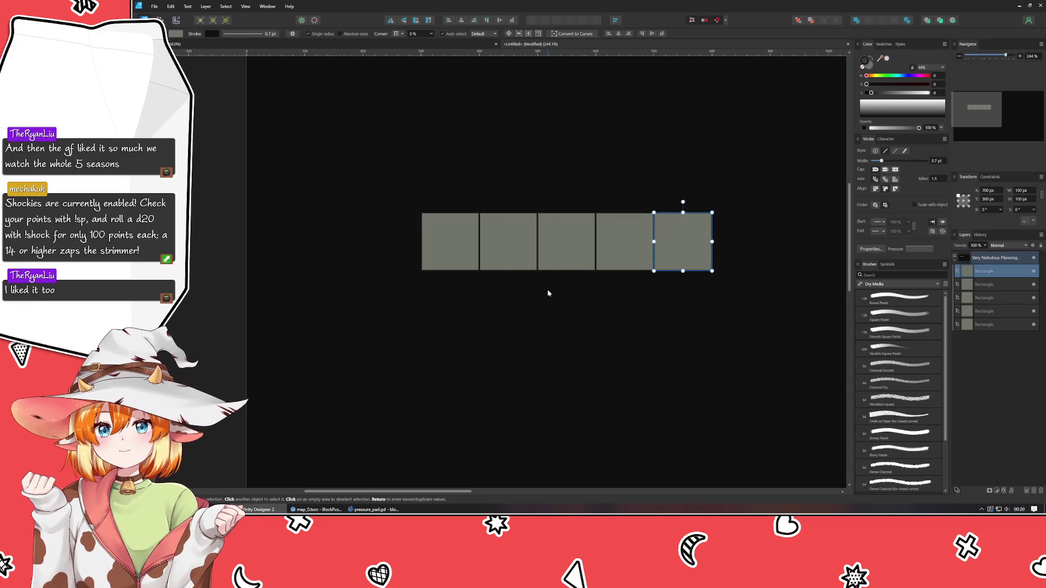
{"action": "key", "text": "ctrl+j"}
{"action": "key", "text": "ctrl+j"}
{"action": "key", "text": "ctrl+j"}
{"action": "scroll", "coordinate": [244, 324], "scroll_direction": "down", "scroll_amount": 1}
{"action": "scroll", "coordinate": [244, 324], "scroll_direction": "down", "scroll_amount": 1}
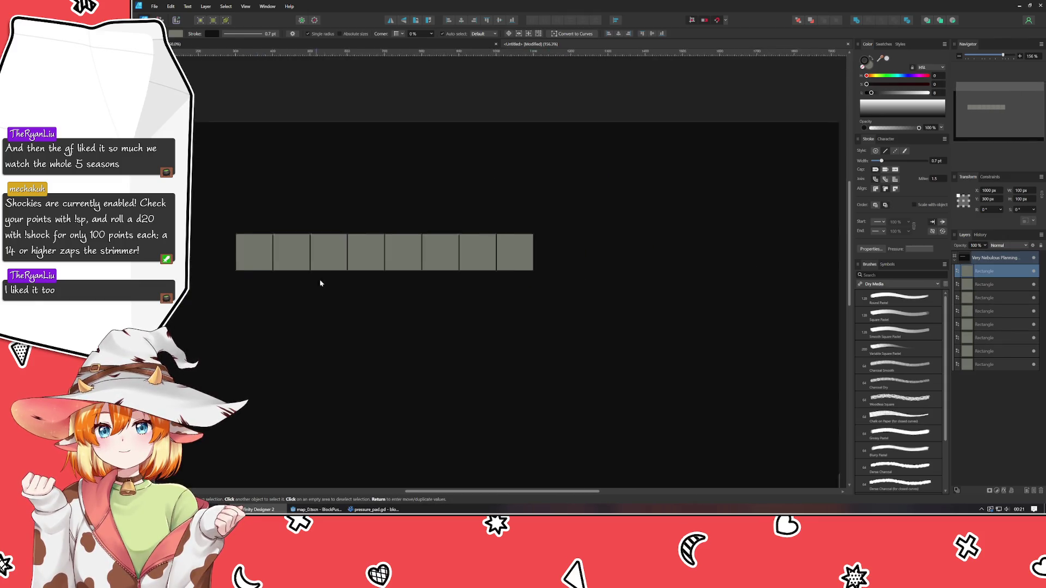
Step: Copy the whole row of squares below it to form a second row
{"action": "left_click_drag", "start_coordinate": [221, 267], "coordinate": [584, 191]}
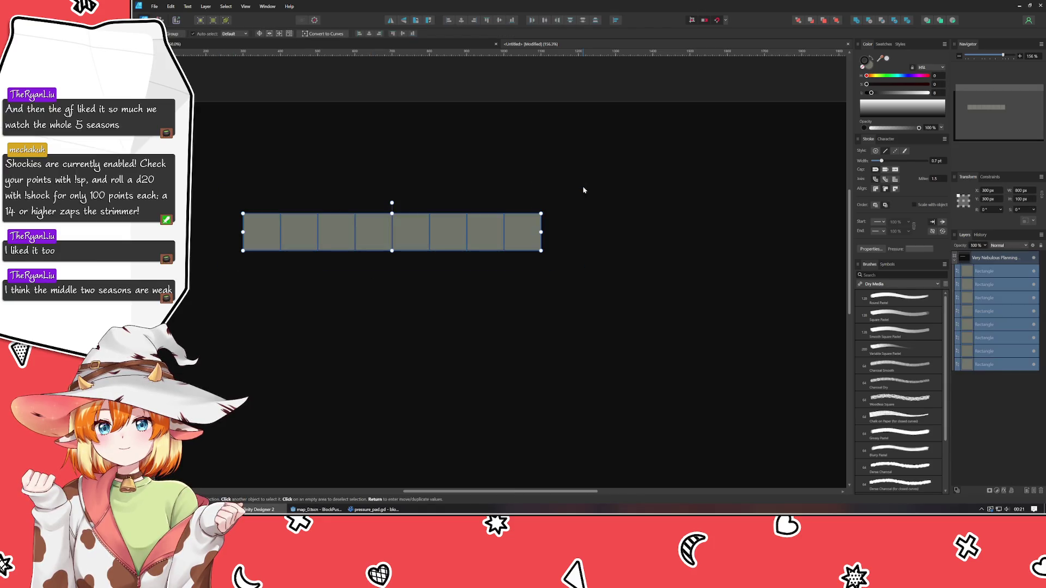
{"action": "key", "text": "ctrl+j"}
{"action": "mouse_move", "coordinate": [516, 234]}
{"action": "left_mouse_down"}
{"action": "mouse_move", "coordinate": [595, 290]}
{"action": "mouse_move", "coordinate": [515, 268]}
{"action": "left_mouse_up"}
{"action": "left_click", "coordinate": [581, 298]}
{"action": "left_click_drag", "start_coordinate": [580, 298], "coordinate": [628, 272]}
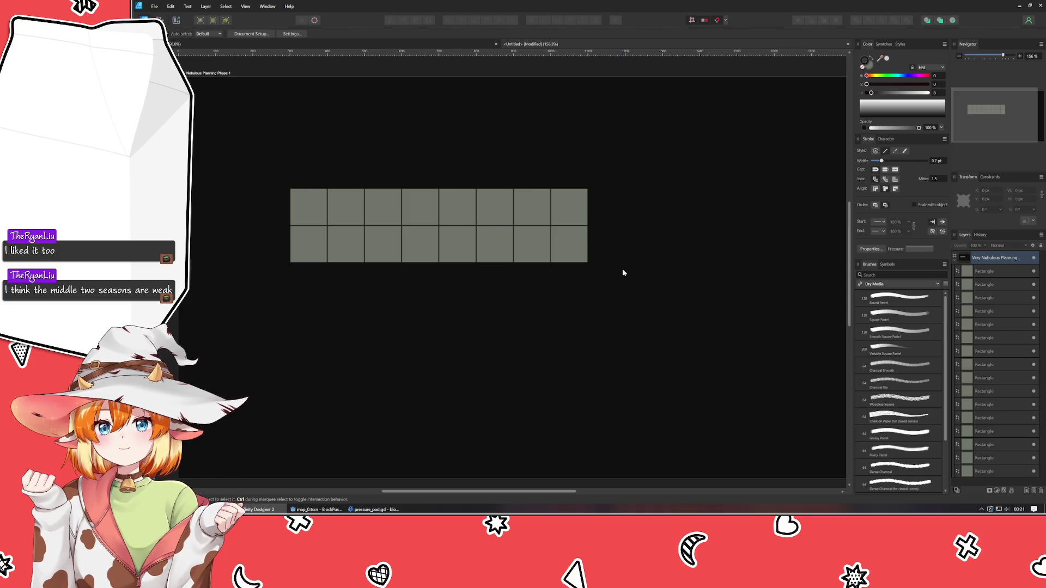
Step: Copy both rows below to complete the 8 × 4 grid, then select it
{"action": "left_click_drag", "start_coordinate": [624, 272], "coordinate": [276, 175]}
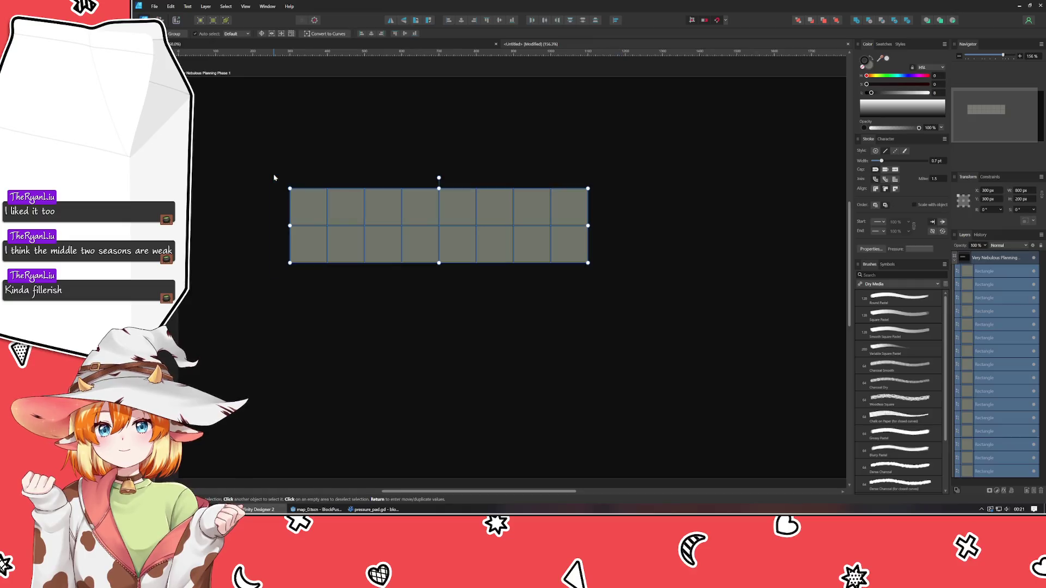
{"action": "mouse_move", "coordinate": [369, 212]}
{"action": "left_mouse_down", "text": "ctrl"}
{"action": "mouse_move", "coordinate": [355, 301]}
{"action": "mouse_move", "coordinate": [369, 286]}
{"action": "left_mouse_up", "text": "ctrl"}
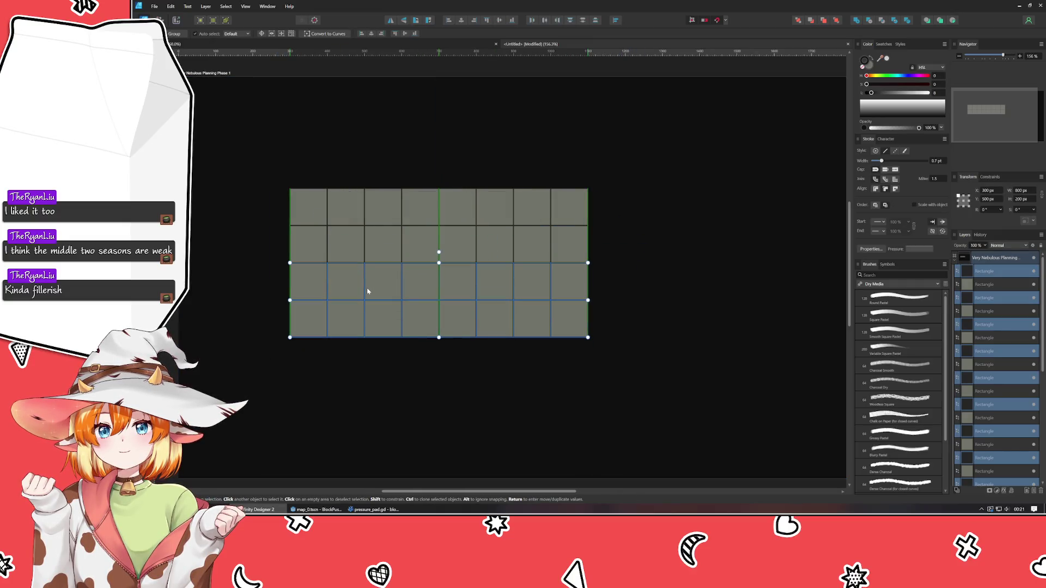
{"action": "left_click", "coordinate": [614, 392]}
{"action": "scroll", "coordinate": [626, 392], "scroll_direction": "down", "scroll_amount": 1}
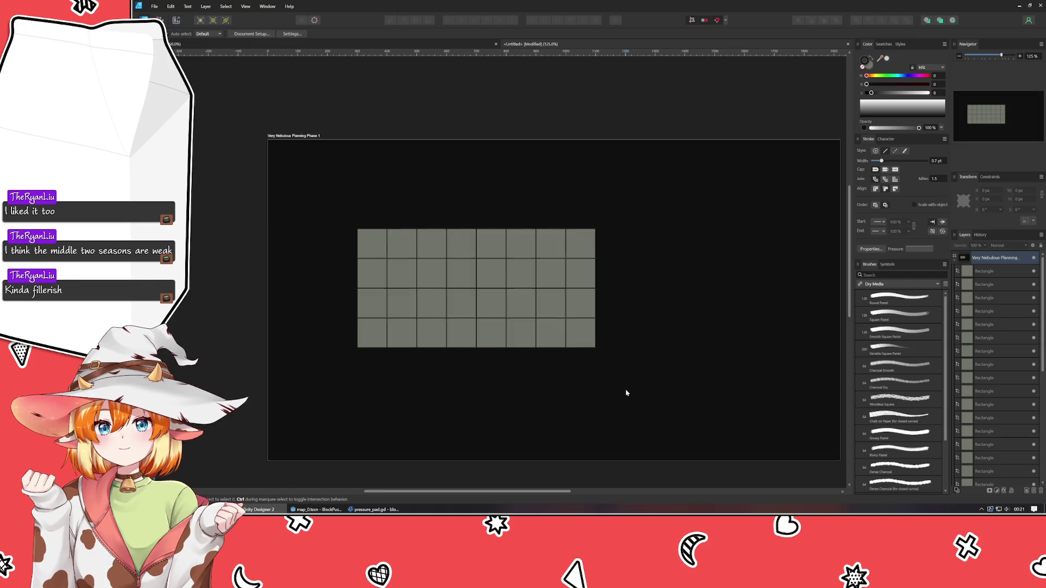
{"action": "mouse_move", "coordinate": [626, 390]}
{"action": "left_mouse_down"}
{"action": "mouse_move", "coordinate": [572, 362]}
{"action": "mouse_move", "coordinate": [588, 345]}
{"action": "mouse_move", "coordinate": [572, 361]}
{"action": "mouse_move", "coordinate": [508, 172]}
{"action": "mouse_move", "coordinate": [459, 139]}
{"action": "mouse_move", "coordinate": [188, 141]}
{"action": "mouse_move", "coordinate": [216, 142]}
{"action": "left_mouse_up"}
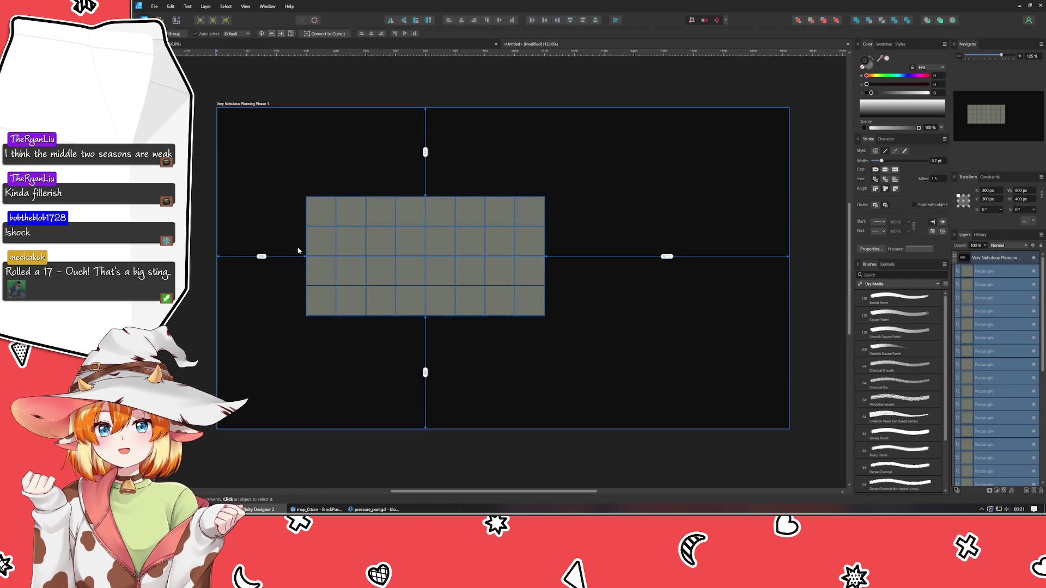
{"action": "left_click_drag", "start_coordinate": [298, 250], "coordinate": [297, 250]}
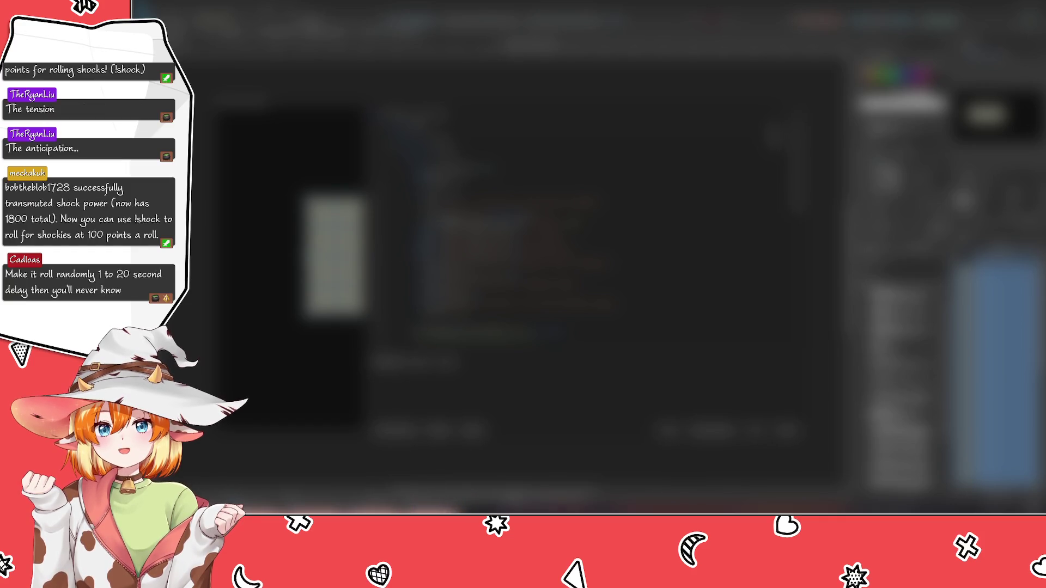
{"action": "scroll", "coordinate": [471, 227], "scroll_direction": "down", "scroll_amount": 3}
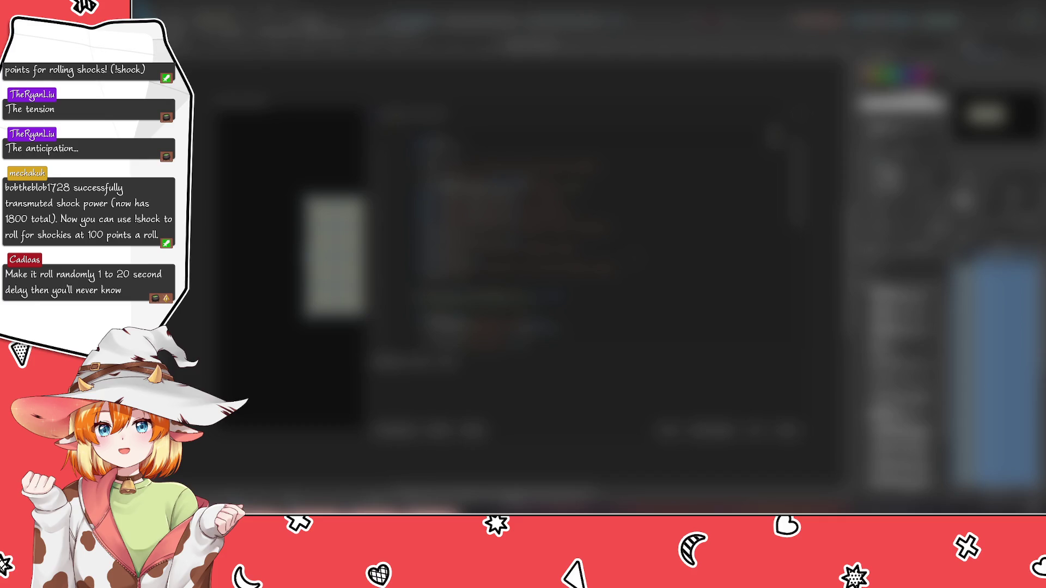
{"action": "scroll", "coordinate": [490, 245], "scroll_direction": "down", "scroll_amount": 2}
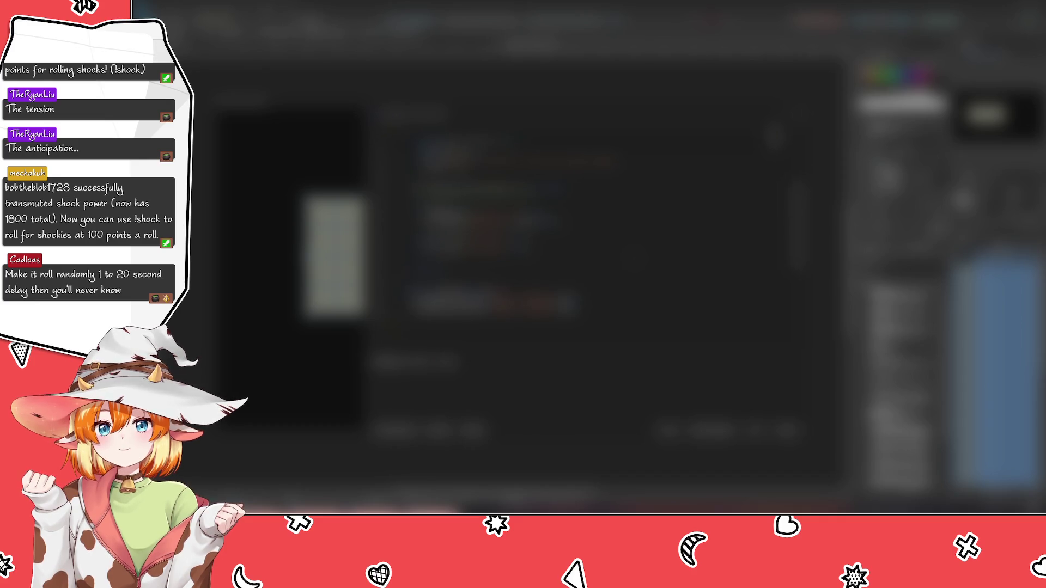
{"action": "scroll", "coordinate": [491, 245], "scroll_direction": "up", "scroll_amount": 5}
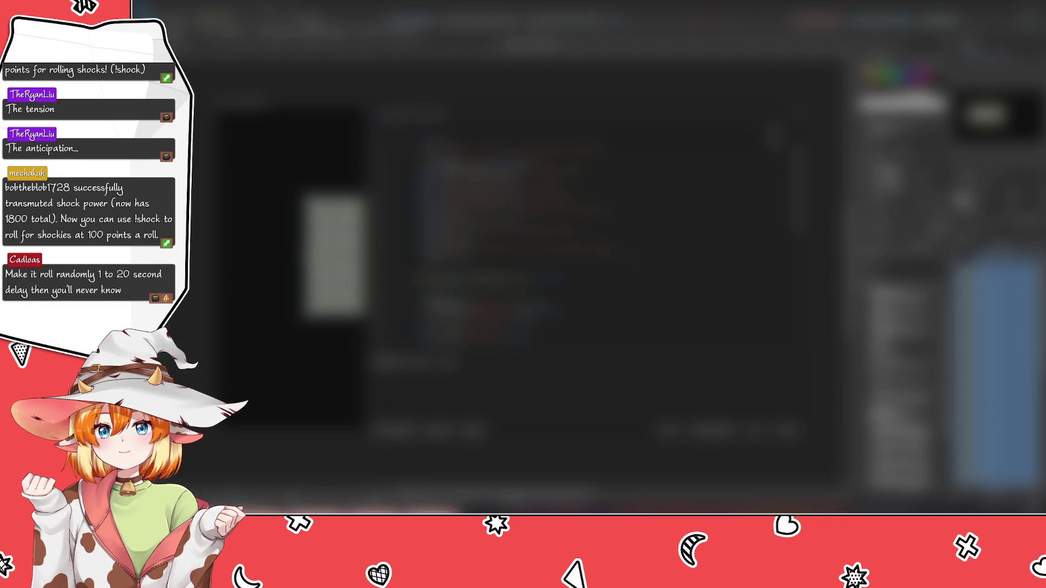
{"action": "scroll", "coordinate": [490, 245], "scroll_direction": "up", "scroll_amount": 2}
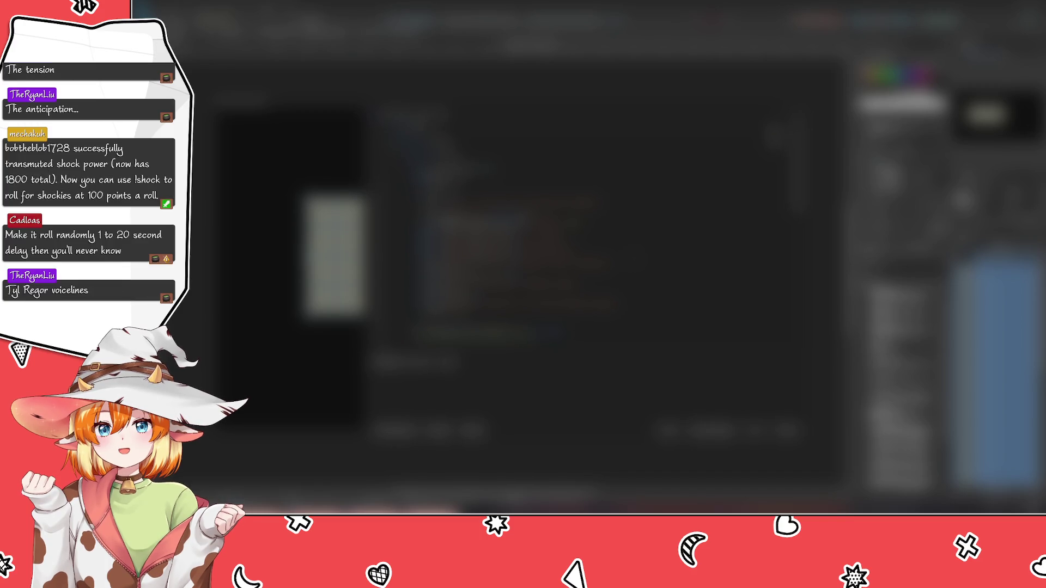
{"action": "scroll", "coordinate": [490, 246], "scroll_direction": "down", "scroll_amount": 2}
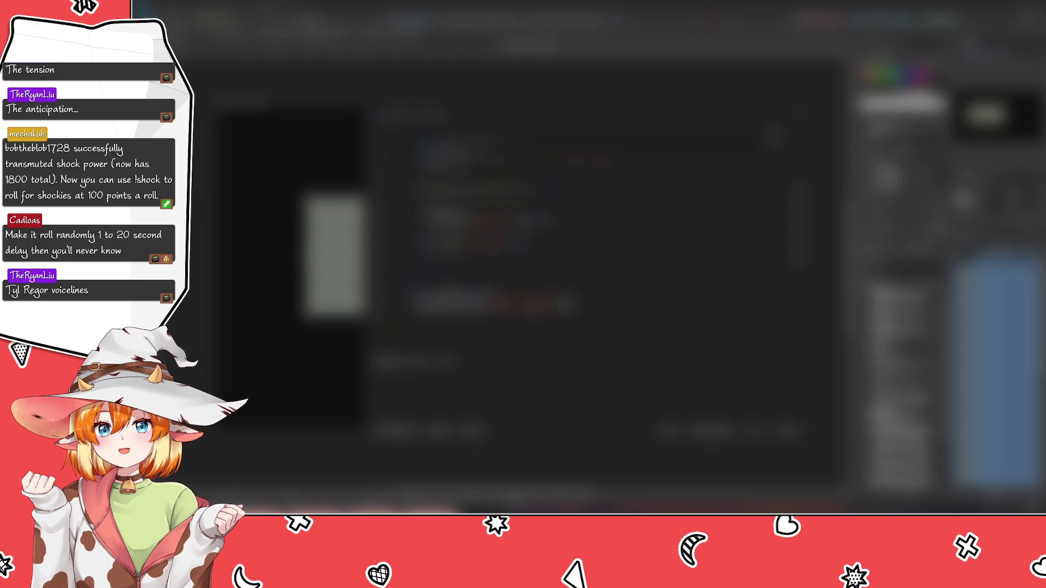
{"action": "scroll", "coordinate": [545, 272], "scroll_direction": "up", "scroll_amount": 2}
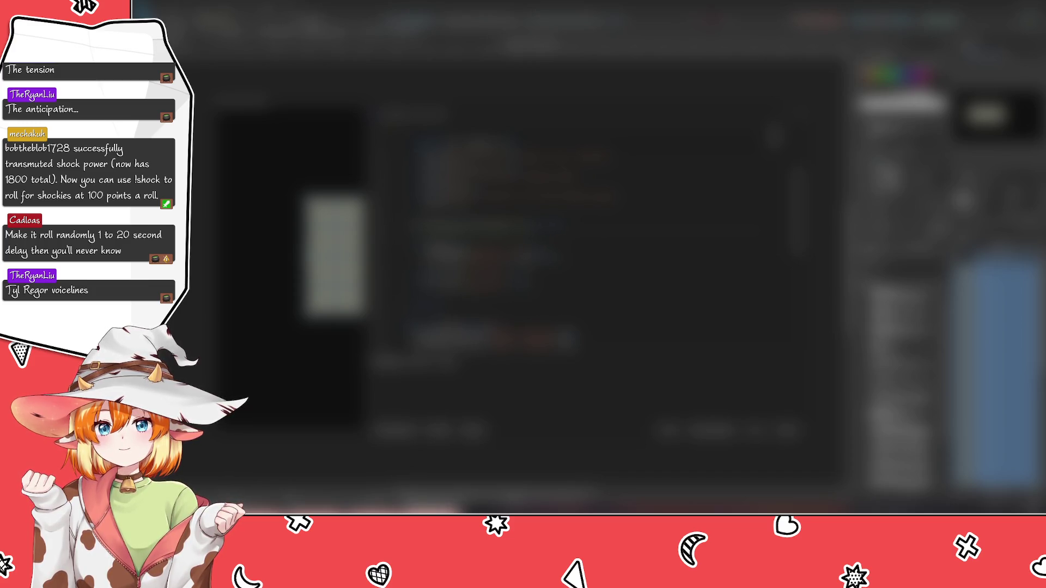
Step: Scroll through the code in the code editor
{"action": "scroll", "coordinate": [491, 245], "scroll_direction": "down", "scroll_amount": 5}
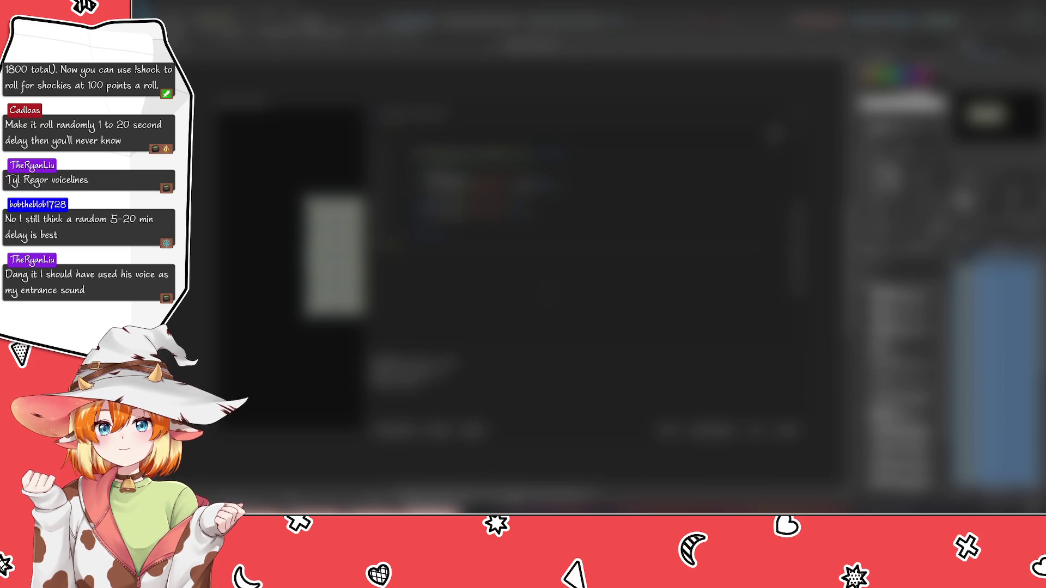
{"action": "scroll", "coordinate": [491, 245], "scroll_direction": "up", "scroll_amount": 3}
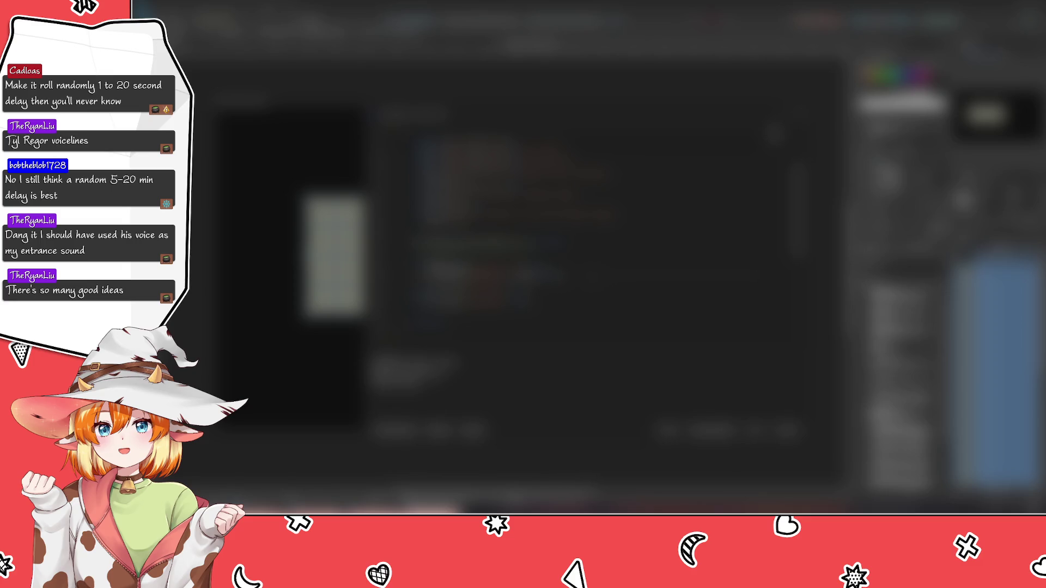
{"action": "scroll", "coordinate": [599, 245], "scroll_direction": "up", "scroll_amount": 2}
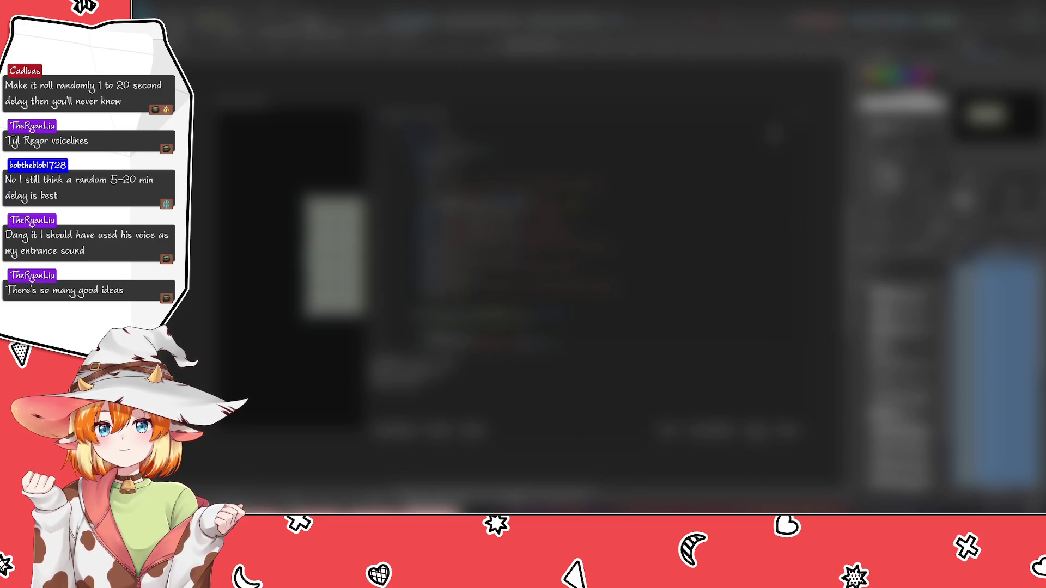
{"action": "scroll", "coordinate": [599, 245], "scroll_direction": "down", "scroll_amount": 2}
{"action": "scroll", "coordinate": [599, 245], "scroll_direction": "up", "scroll_amount": 3}
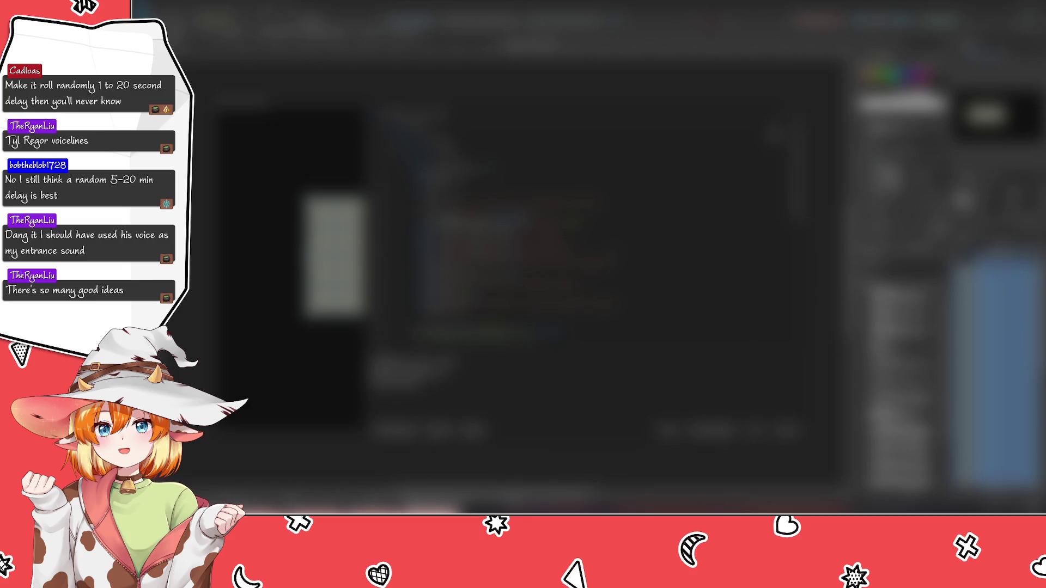
{"action": "scroll", "coordinate": [599, 245], "scroll_direction": "down", "scroll_amount": 3}
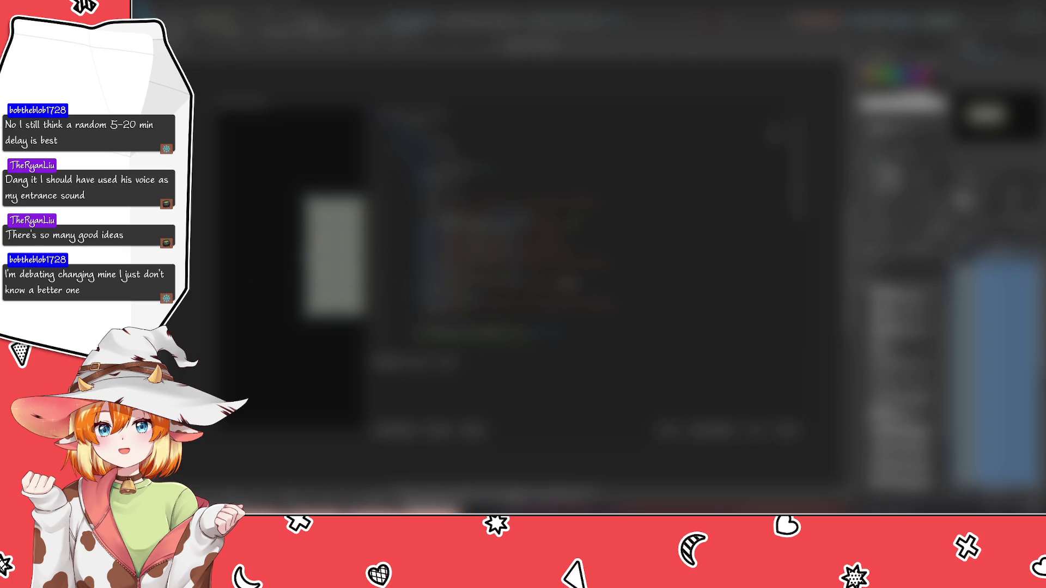
{"action": "scroll", "coordinate": [523, 246], "scroll_direction": "down", "scroll_amount": 3}
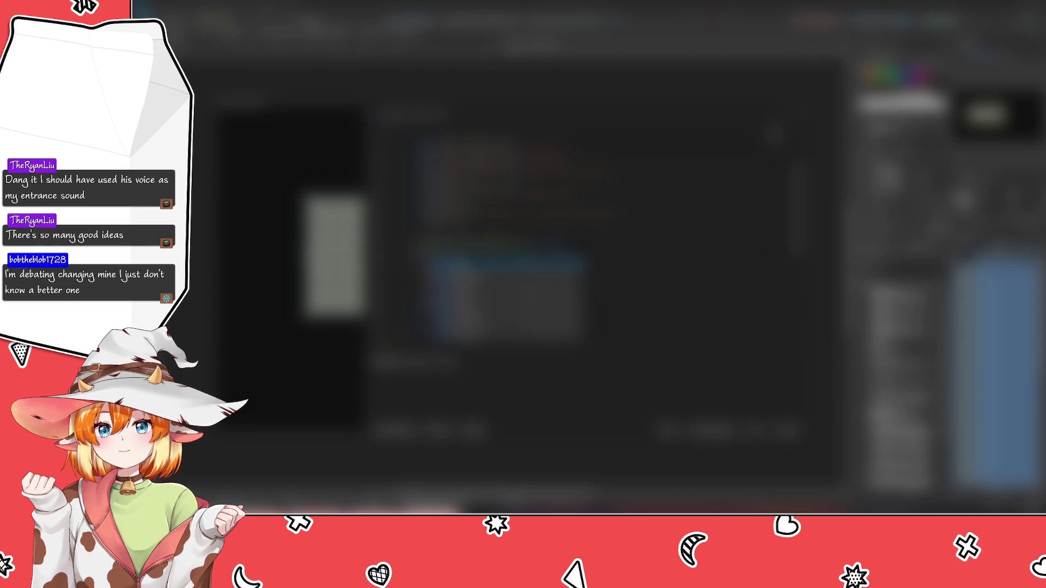
Step: Accept a code completion and paste a replacement word into the code line
{"action": "key", "text": "Return"}
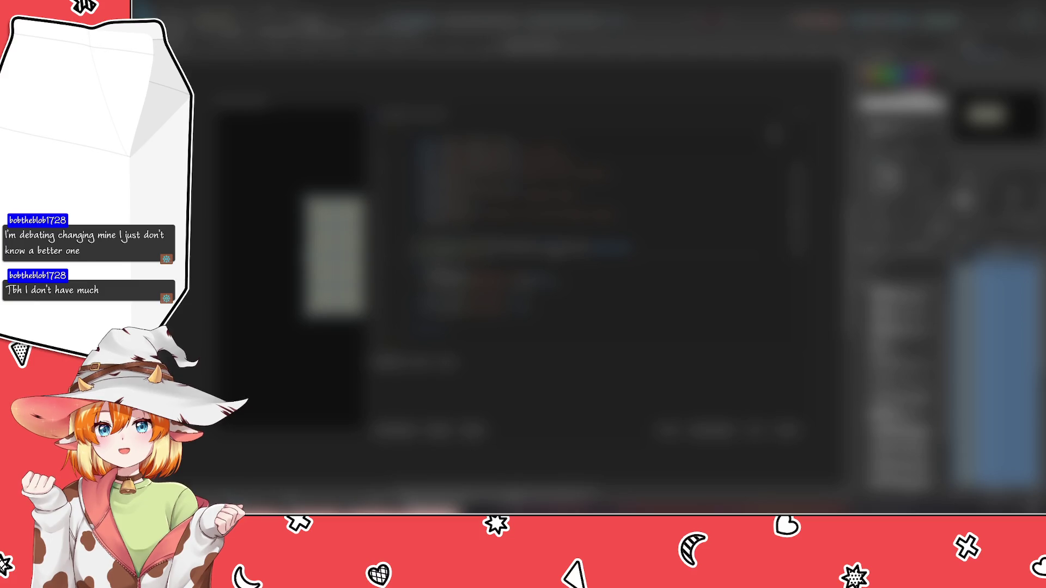
{"action": "key", "text": "BackSpace"}
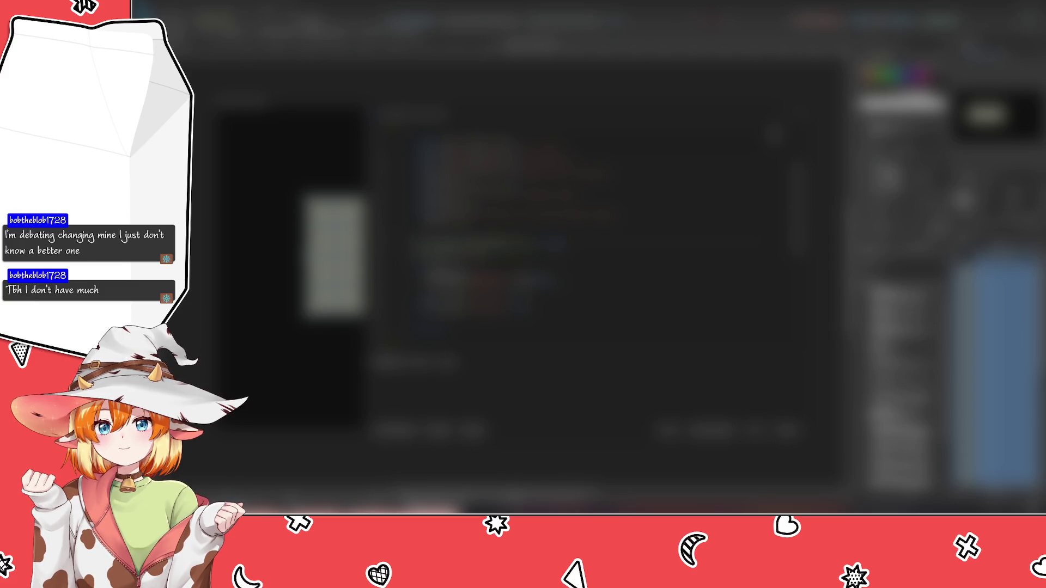
{"action": "double_click", "coordinate": [493, 242]}
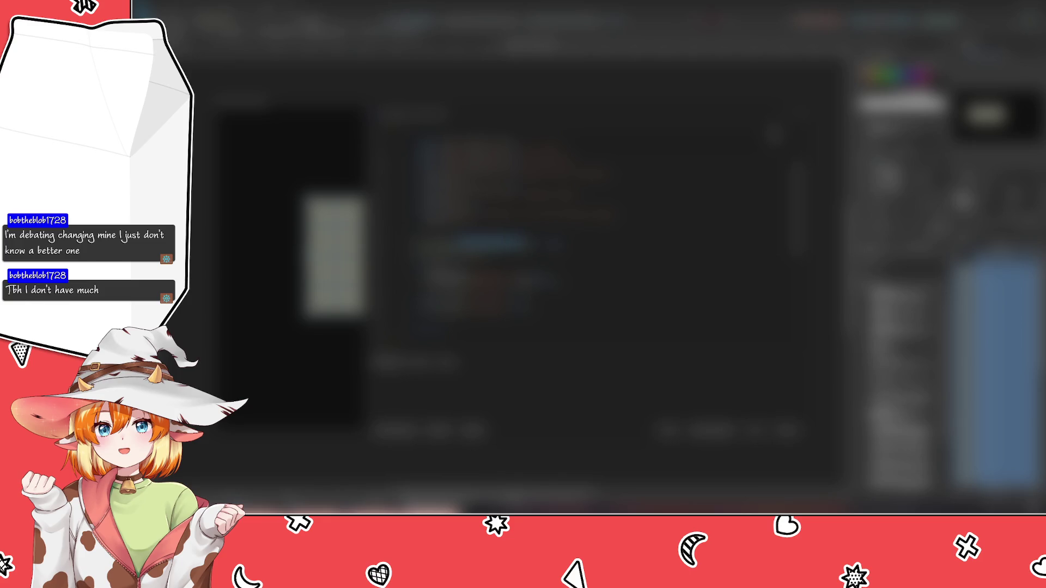
{"action": "key", "text": "ctrl+v"}
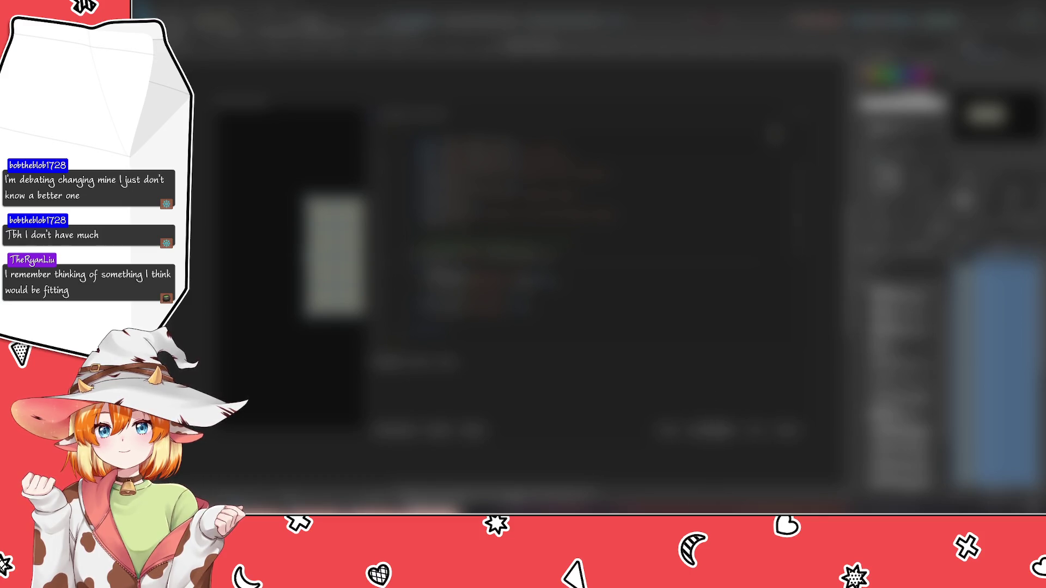
Step: Close the code view and return to the dark artboard with its tile grid
{"action": "key", "text": "Escape"}
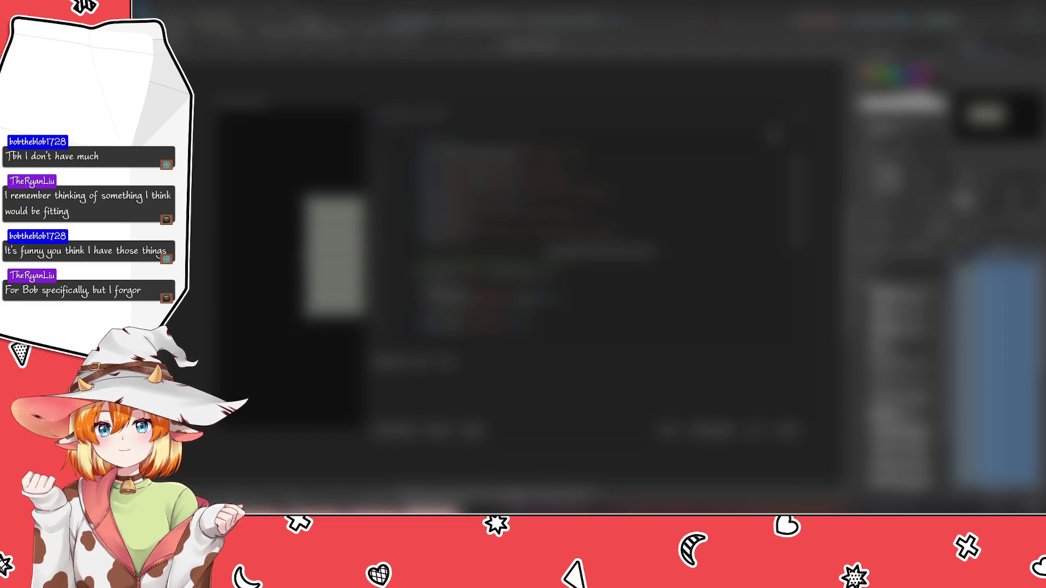
{"action": "scroll", "coordinate": [523, 245], "scroll_direction": "down", "scroll_amount": 2}
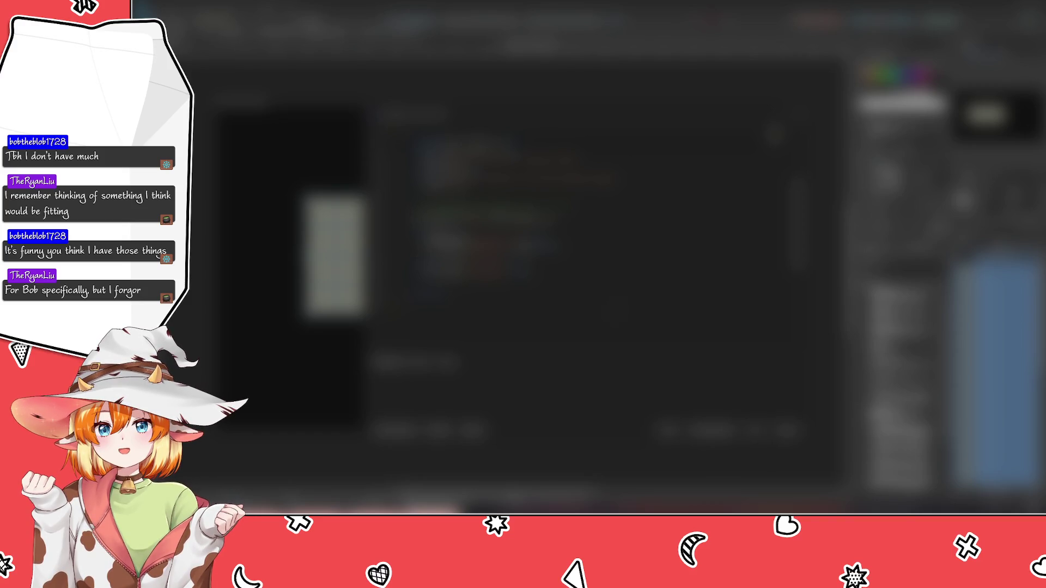
{"action": "scroll", "coordinate": [544, 245], "scroll_direction": "up", "scroll_amount": 3}
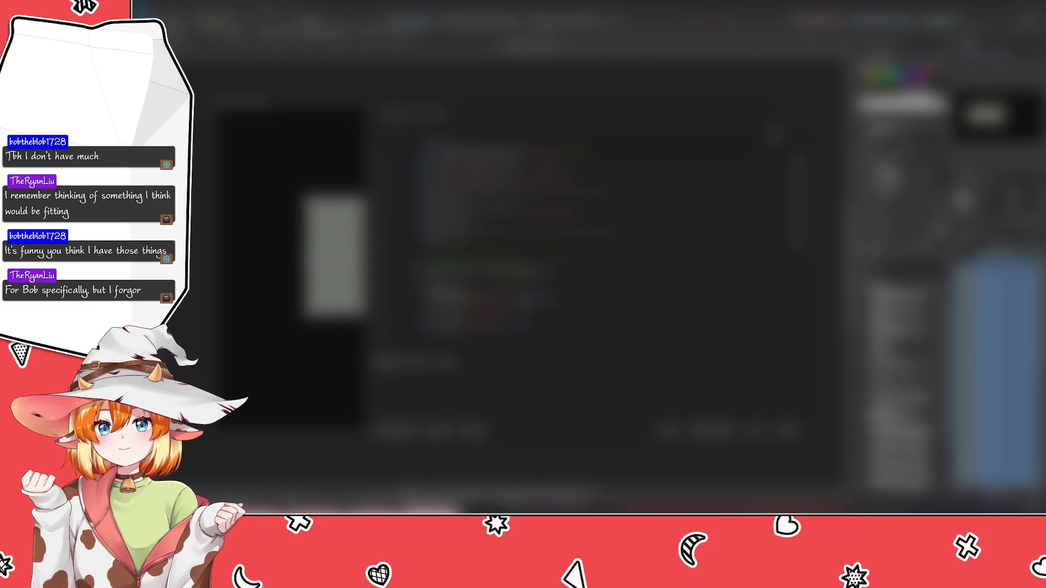
{"action": "scroll", "coordinate": [490, 245], "scroll_direction": "up", "scroll_amount": 3}
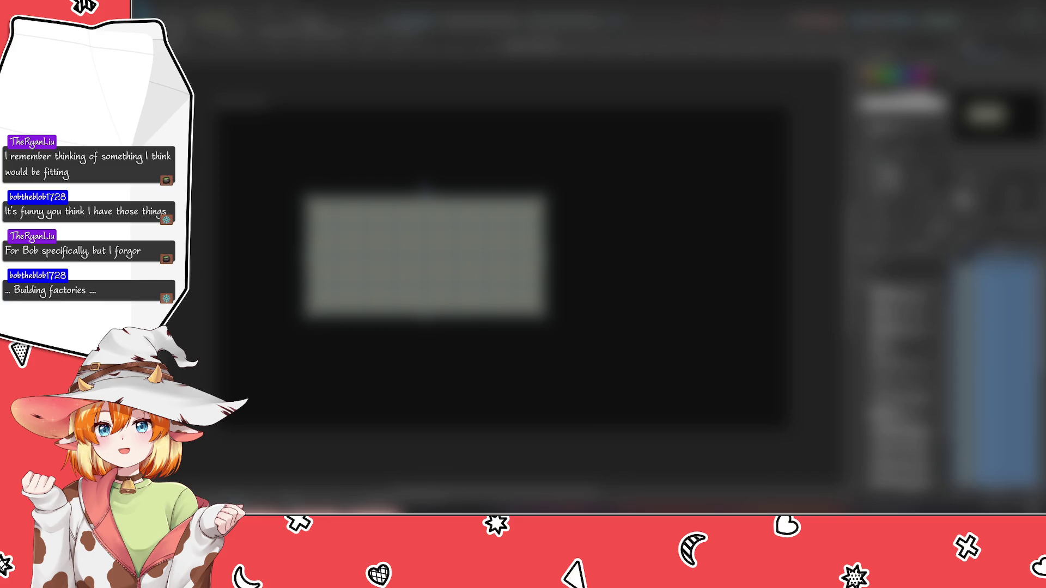
{"action": "left_click", "coordinate": [330, 407]}
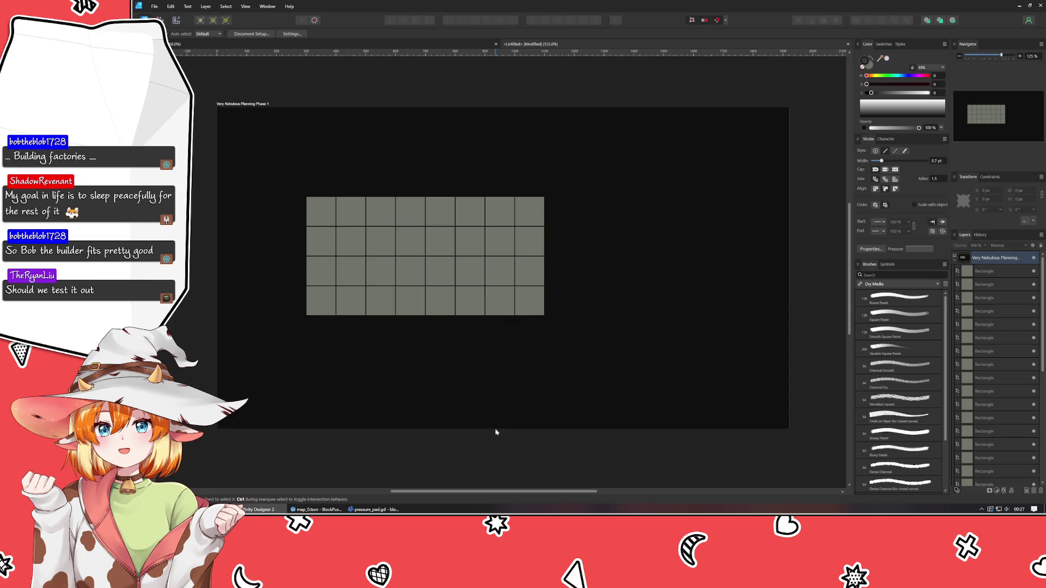
Step: Marquee-select all grid tiles, set the colour hue to 79, and drag the grid slightly up-left
{"action": "mouse_move", "coordinate": [559, 349]}
{"action": "left_mouse_down"}
{"action": "mouse_move", "coordinate": [191, 133]}
{"action": "mouse_move", "coordinate": [261, 162]}
{"action": "left_mouse_up"}
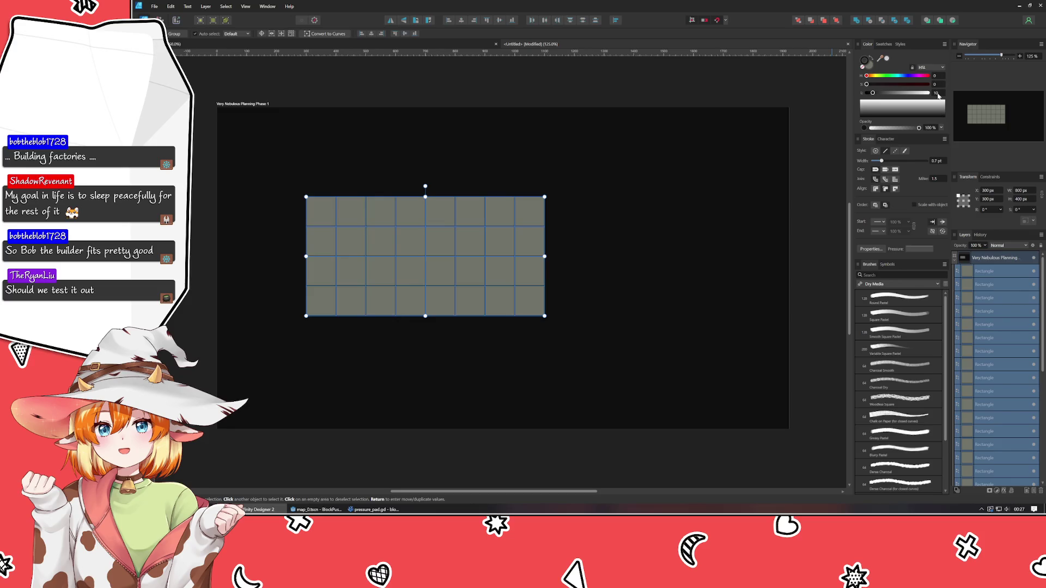
{"action": "left_click", "coordinate": [660, 194]}
{"action": "left_click_drag", "start_coordinate": [599, 345], "coordinate": [211, 149]}
{"action": "left_click", "coordinate": [662, 189]}
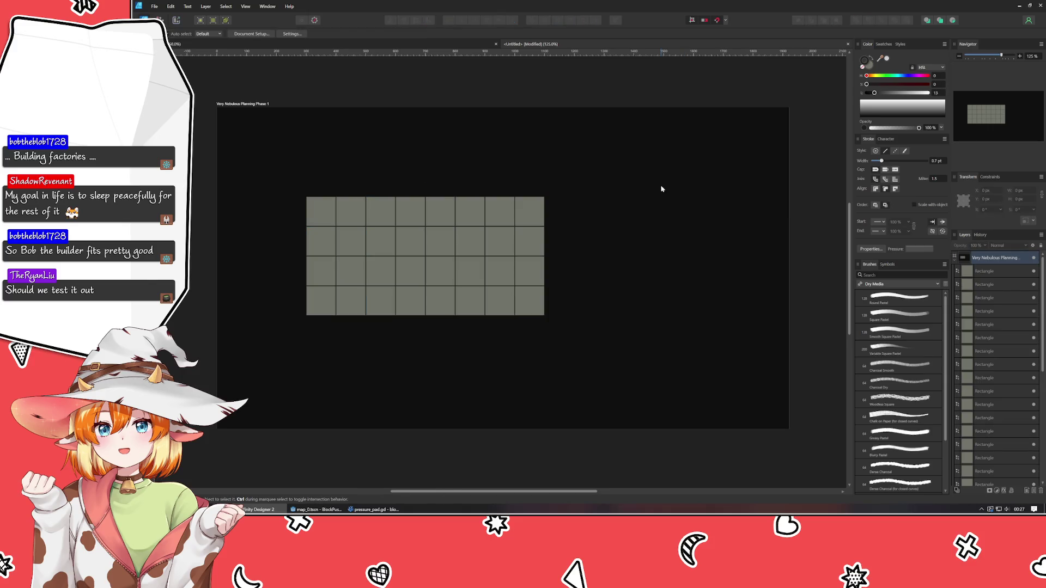
{"action": "left_click_drag", "start_coordinate": [646, 338], "coordinate": [258, 154]}
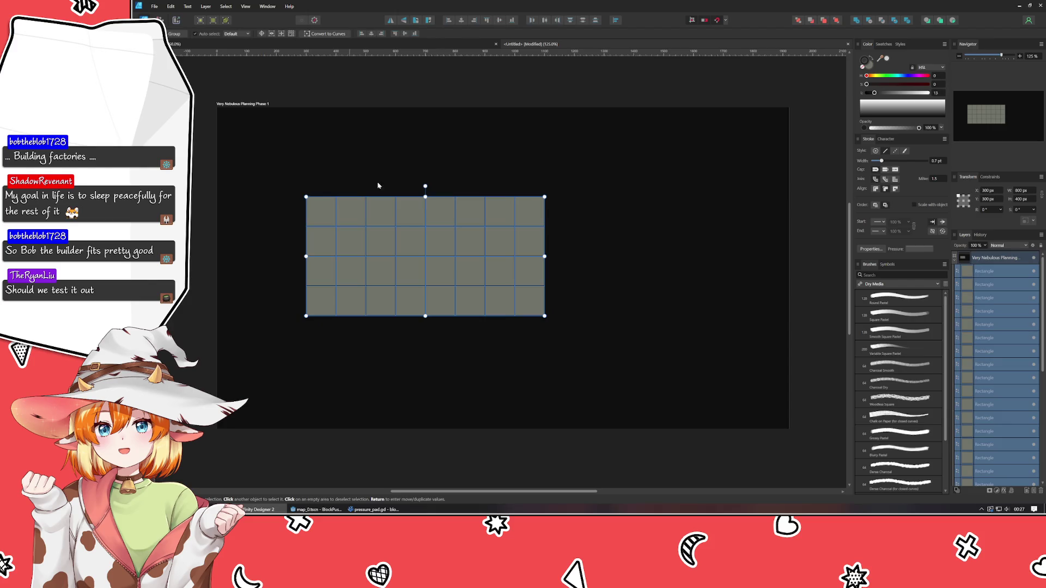
{"action": "left_click", "coordinate": [879, 76]}
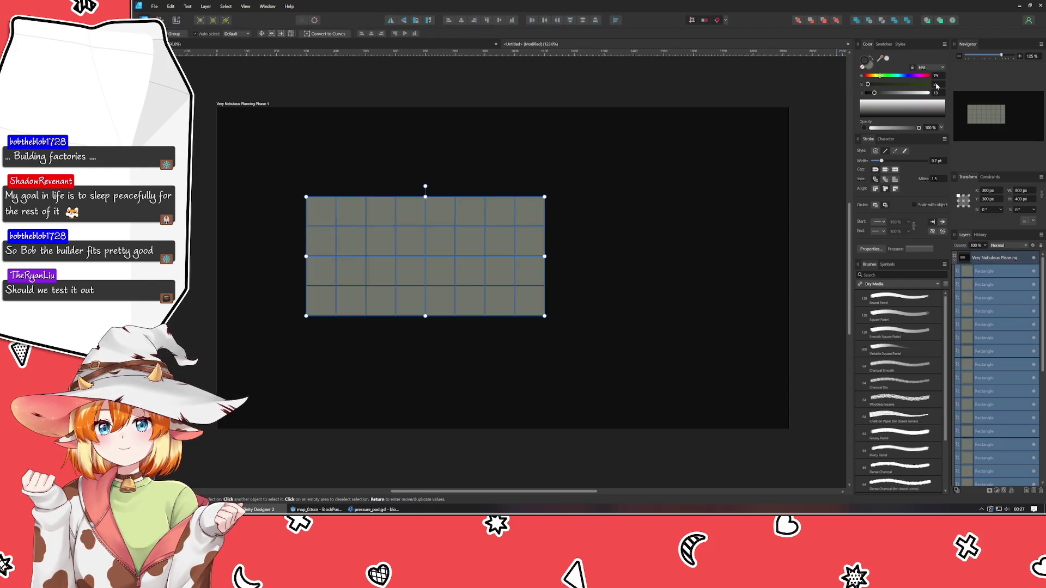
{"action": "left_click", "coordinate": [641, 190]}
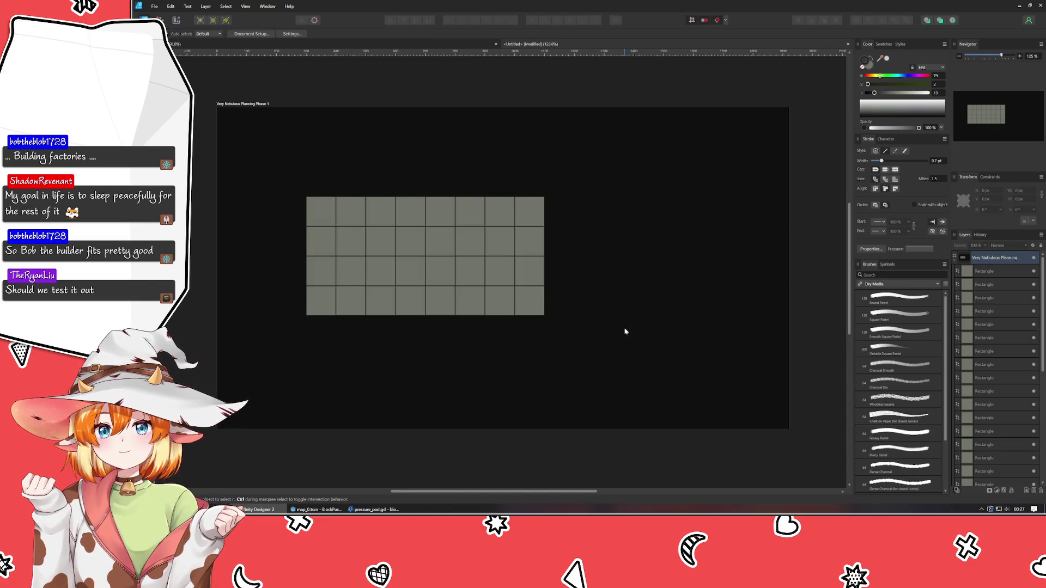
{"action": "left_click_drag", "start_coordinate": [623, 338], "coordinate": [287, 160]}
{"action": "mouse_move", "coordinate": [363, 244]}
{"action": "left_mouse_down"}
{"action": "mouse_move", "coordinate": [371, 219]}
{"action": "mouse_move", "coordinate": [348, 218]}
{"action": "left_mouse_up"}
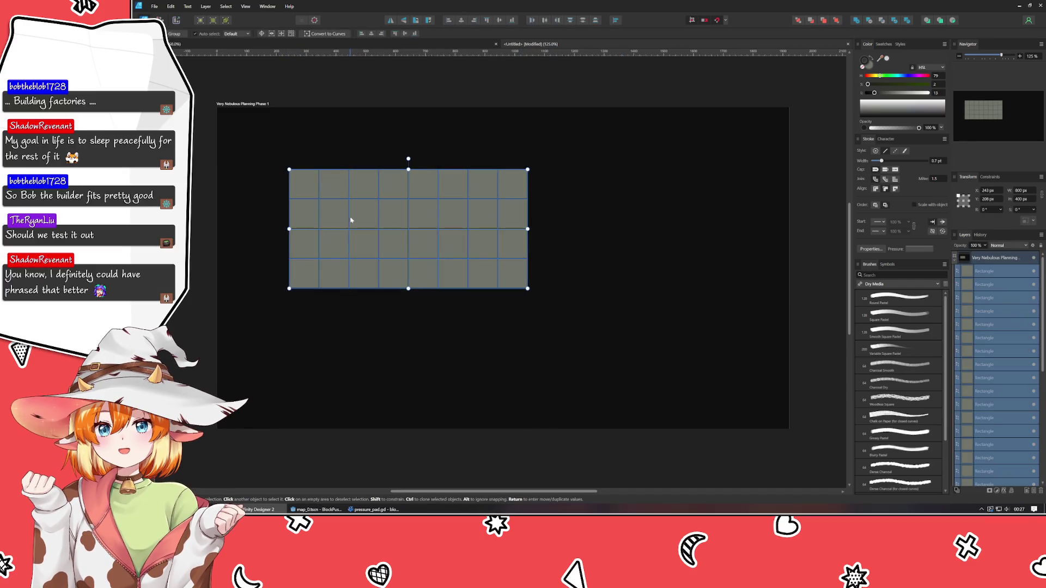
Step: Copy the bottom two rows below the grid and the rightmost four columns to the right
{"action": "left_click", "coordinate": [568, 395]}
{"action": "mouse_move", "coordinate": [590, 389]}
{"action": "left_mouse_down"}
{"action": "mouse_move", "coordinate": [224, 299]}
{"action": "mouse_move", "coordinate": [248, 224]}
{"action": "left_mouse_up"}
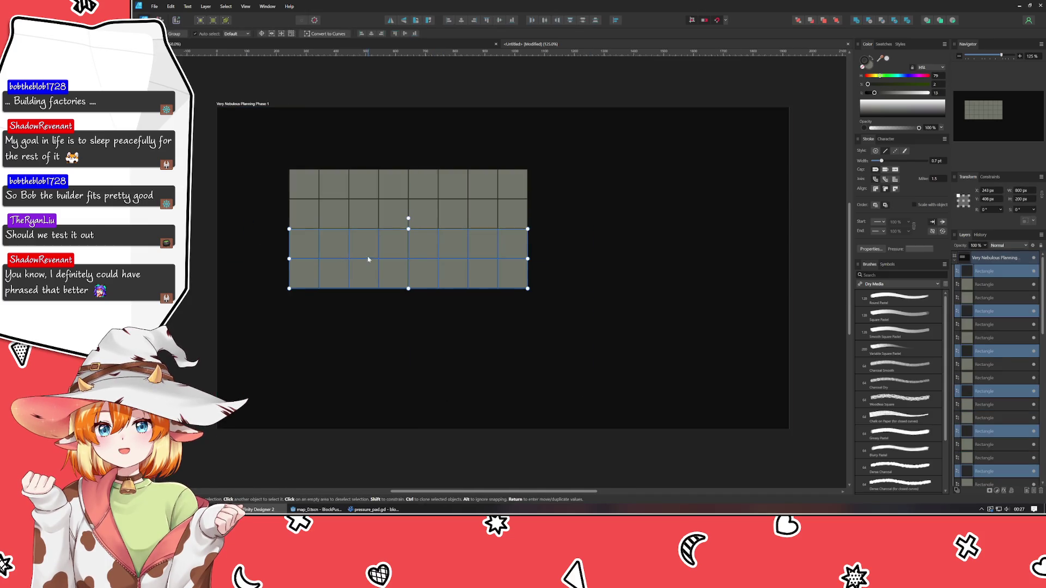
{"action": "mouse_move", "coordinate": [364, 255]}
{"action": "left_mouse_down"}
{"action": "mouse_move", "coordinate": [378, 359]}
{"action": "mouse_move", "coordinate": [364, 315]}
{"action": "left_mouse_up"}
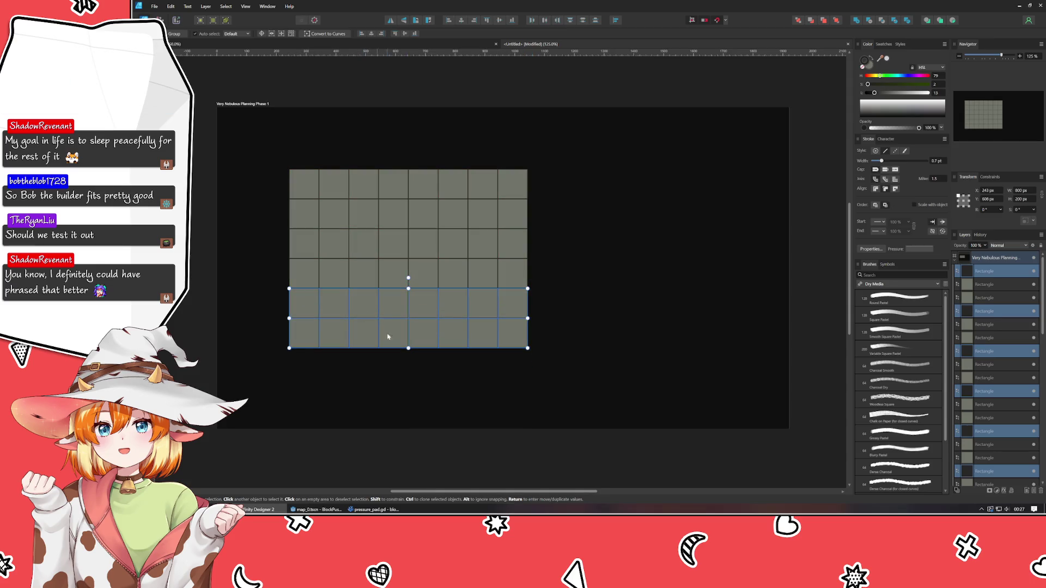
{"action": "mouse_move", "coordinate": [573, 367]}
{"action": "left_mouse_down"}
{"action": "mouse_move", "coordinate": [434, 131]}
{"action": "mouse_move", "coordinate": [402, 133]}
{"action": "left_mouse_up"}
{"action": "mouse_move", "coordinate": [449, 252]}
{"action": "left_mouse_down"}
{"action": "mouse_move", "coordinate": [654, 292]}
{"action": "mouse_move", "coordinate": [569, 252]}
{"action": "left_mouse_up"}
{"action": "left_click", "coordinate": [664, 300]}
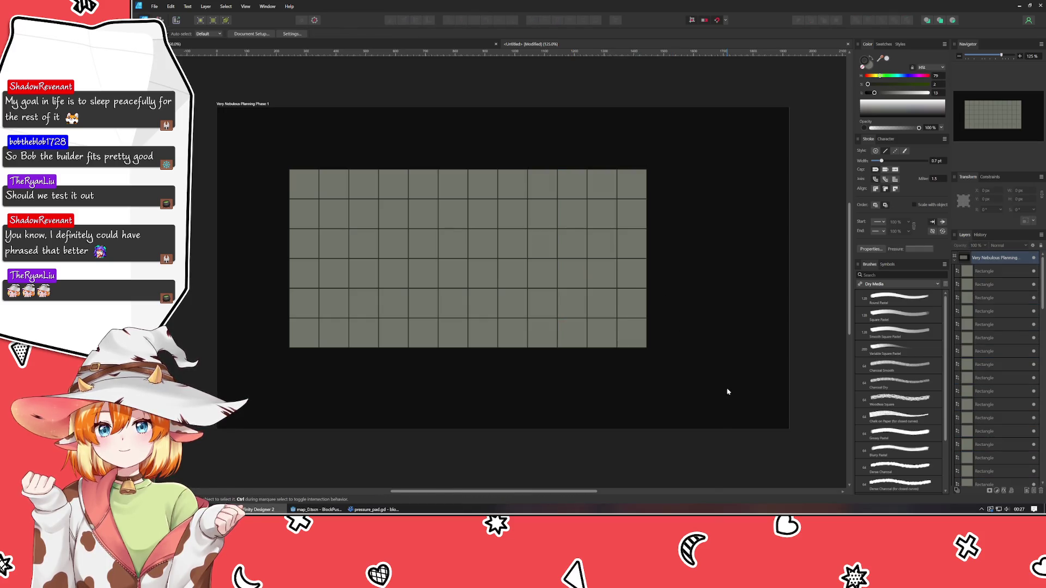
Step: Select the whole grid and position it at X 100 px, Y 100 px
{"action": "mouse_move", "coordinate": [711, 388]}
{"action": "left_mouse_down"}
{"action": "mouse_move", "coordinate": [416, 227]}
{"action": "mouse_move", "coordinate": [193, 127]}
{"action": "left_mouse_up"}
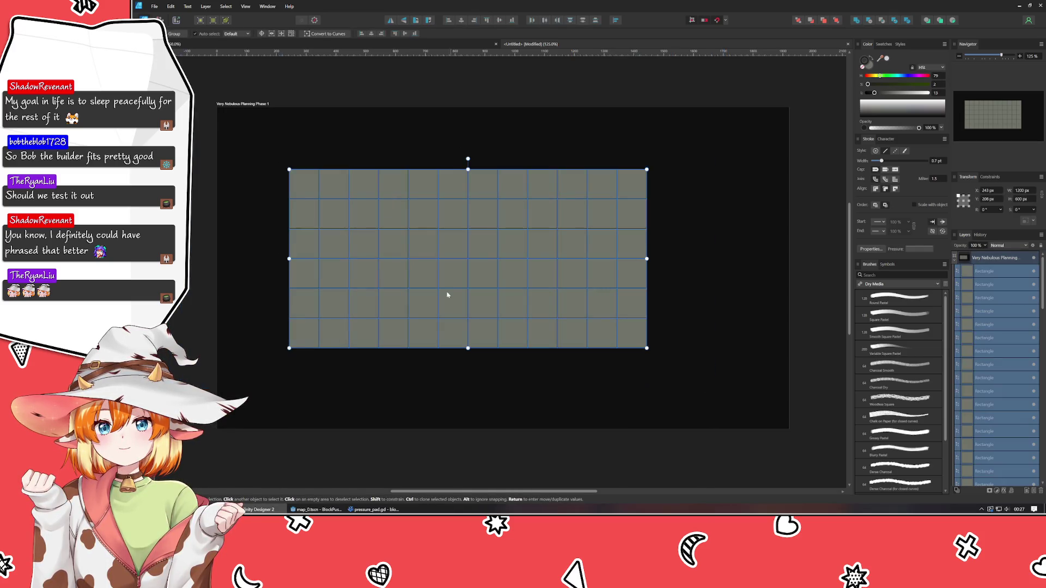
{"action": "left_click_drag", "start_coordinate": [448, 291], "coordinate": [422, 278]}
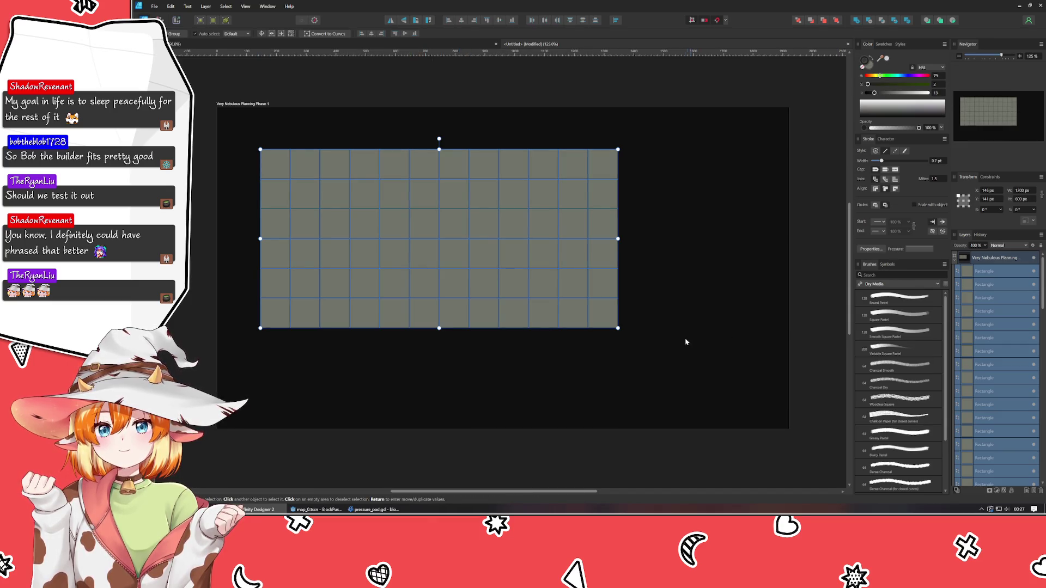
{"action": "mouse_move", "coordinate": [663, 357]}
{"action": "left_mouse_down"}
{"action": "mouse_move", "coordinate": [256, 155]}
{"action": "mouse_move", "coordinate": [467, 275]}
{"action": "mouse_move", "coordinate": [719, 397]}
{"action": "left_mouse_up"}
{"action": "left_click", "coordinate": [994, 192]}
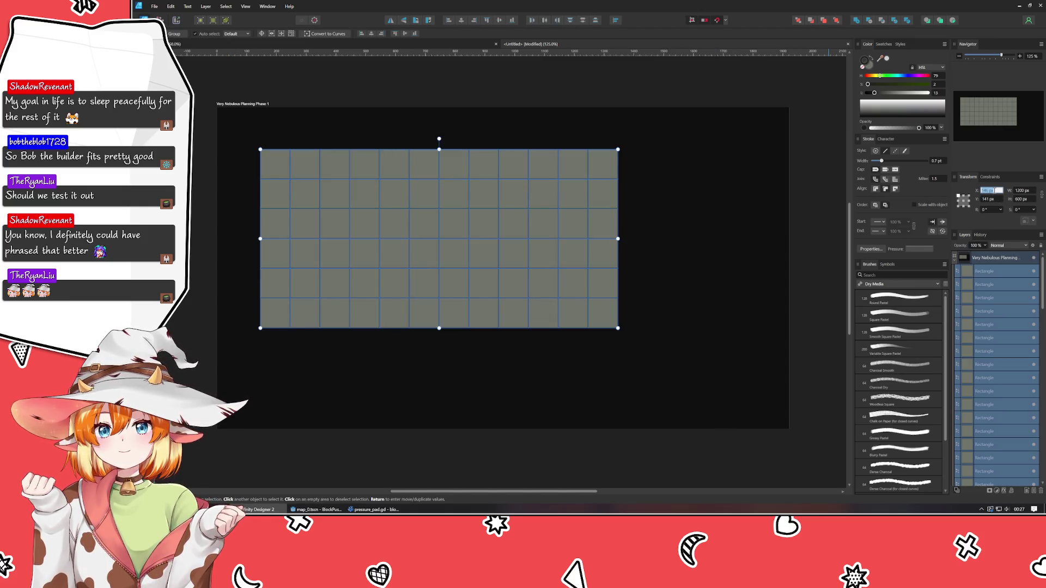
{"action": "type", "text": "100"}
{"action": "key", "text": "Tab"}
{"action": "type", "text": "100"}
{"action": "key", "text": "Tab"}
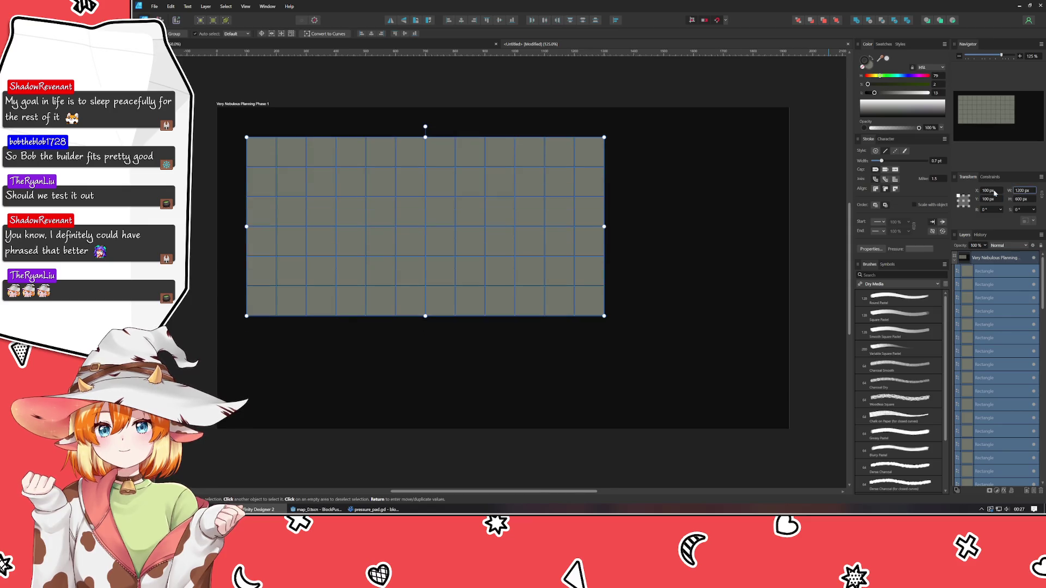
Step: Copy the right six columns onto the right end, then delete the extra rightmost column
{"action": "mouse_move", "coordinate": [690, 355]}
{"action": "left_mouse_down"}
{"action": "mouse_move", "coordinate": [525, 192]}
{"action": "mouse_move", "coordinate": [401, 121]}
{"action": "left_mouse_up"}
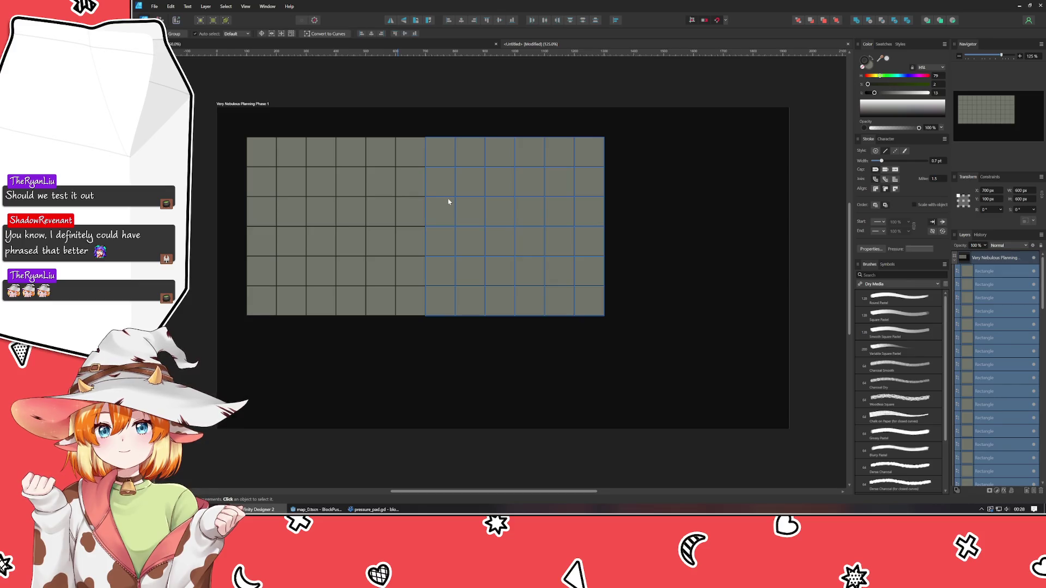
{"action": "left_click_drag", "start_coordinate": [465, 228], "coordinate": [649, 232]}
{"action": "left_click", "coordinate": [691, 329]}
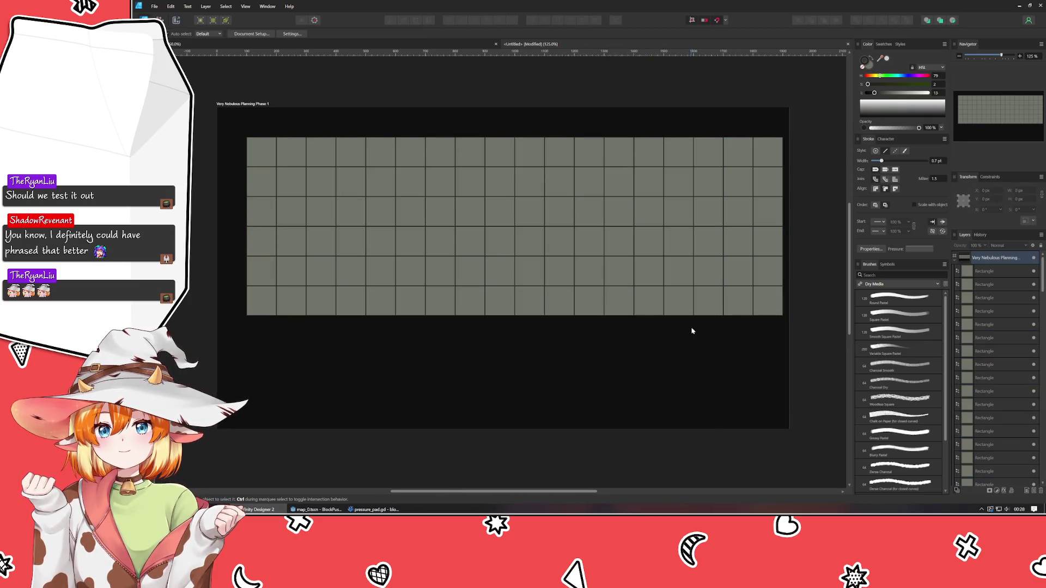
{"action": "mouse_move", "coordinate": [776, 347]}
{"action": "left_mouse_down"}
{"action": "mouse_move", "coordinate": [772, 226]}
{"action": "mouse_move", "coordinate": [750, 105]}
{"action": "left_mouse_up"}
{"action": "mouse_move", "coordinate": [831, 105]}
{"action": "left_mouse_down"}
{"action": "mouse_move", "coordinate": [746, 363]}
{"action": "mouse_move", "coordinate": [222, 245]}
{"action": "mouse_move", "coordinate": [209, 222]}
{"action": "mouse_move", "coordinate": [373, 362]}
{"action": "mouse_move", "coordinate": [349, 349]}
{"action": "left_mouse_up"}
{"action": "key", "text": "Delete"}
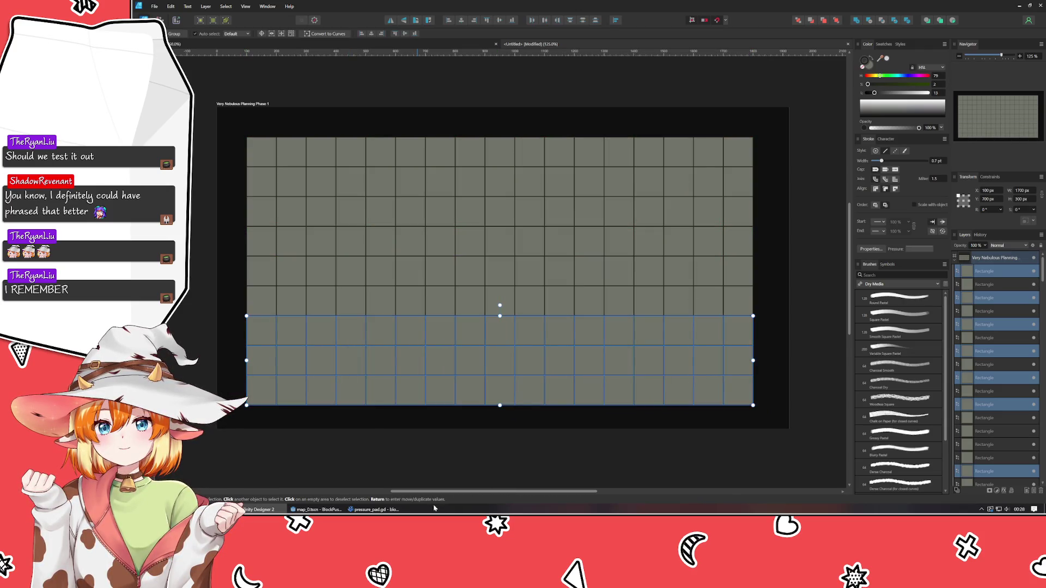
Step: Check the enlarged 1700 × 900 px grid and start saving the document under a new name
{"action": "left_click", "coordinate": [399, 471]}
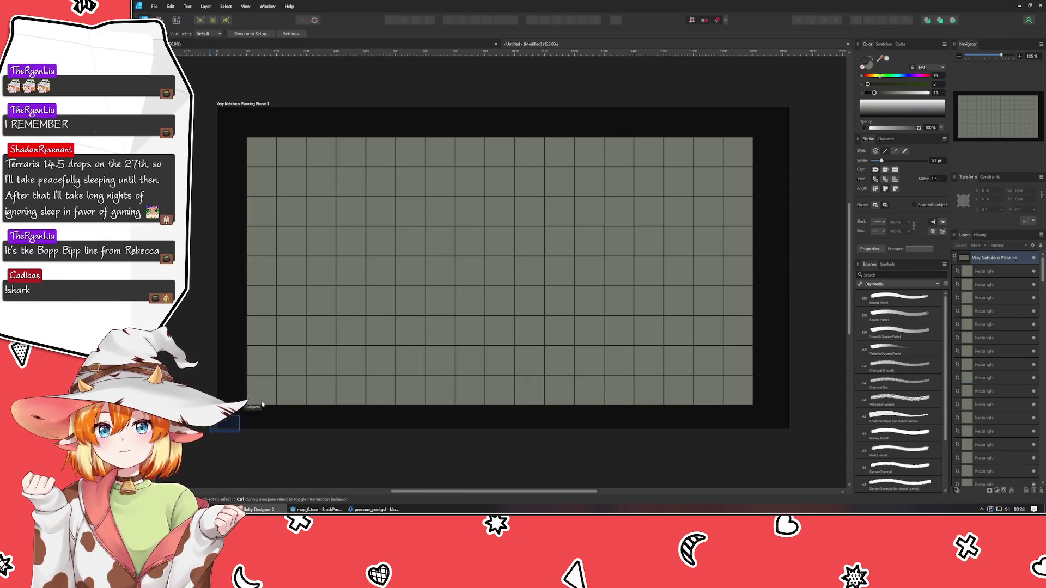
{"action": "mouse_move", "coordinate": [209, 432]}
{"action": "left_mouse_down"}
{"action": "mouse_move", "coordinate": [798, 135]}
{"action": "mouse_move", "coordinate": [844, 62]}
{"action": "mouse_move", "coordinate": [880, 62]}
{"action": "left_mouse_up"}
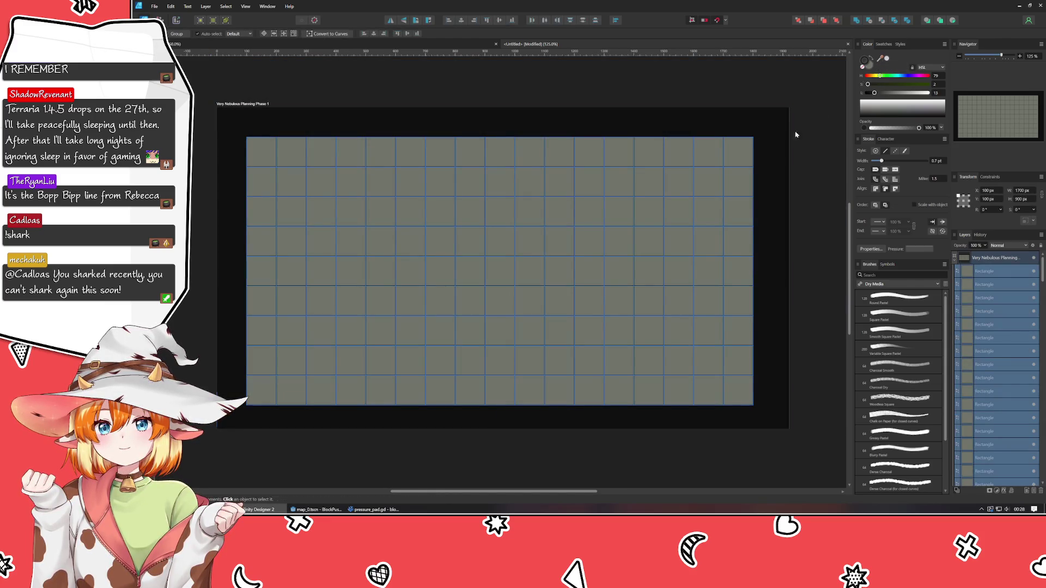
{"action": "left_click", "coordinate": [506, 456]}
{"action": "key", "text": "ctrl+s"}
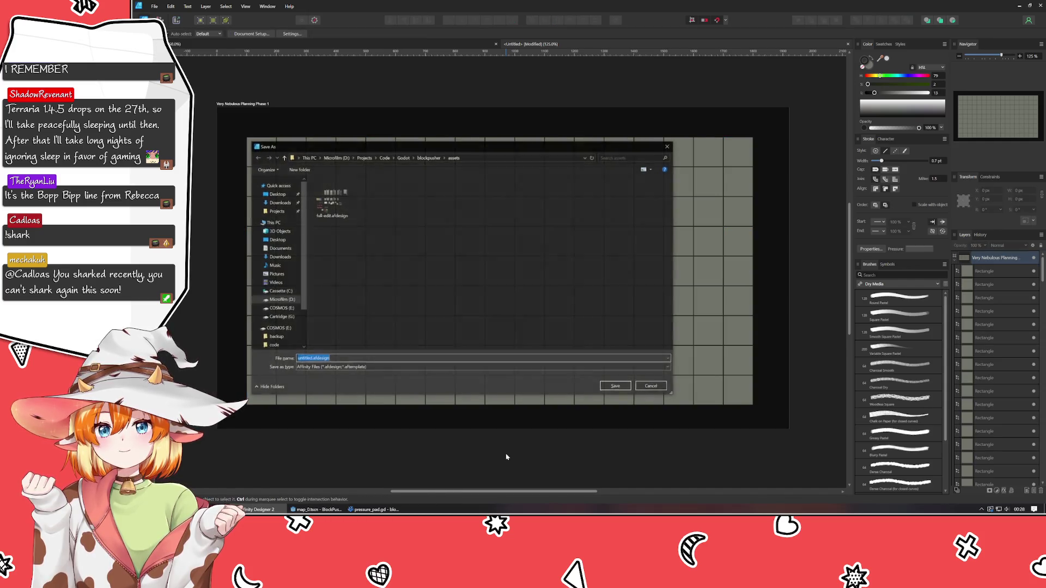
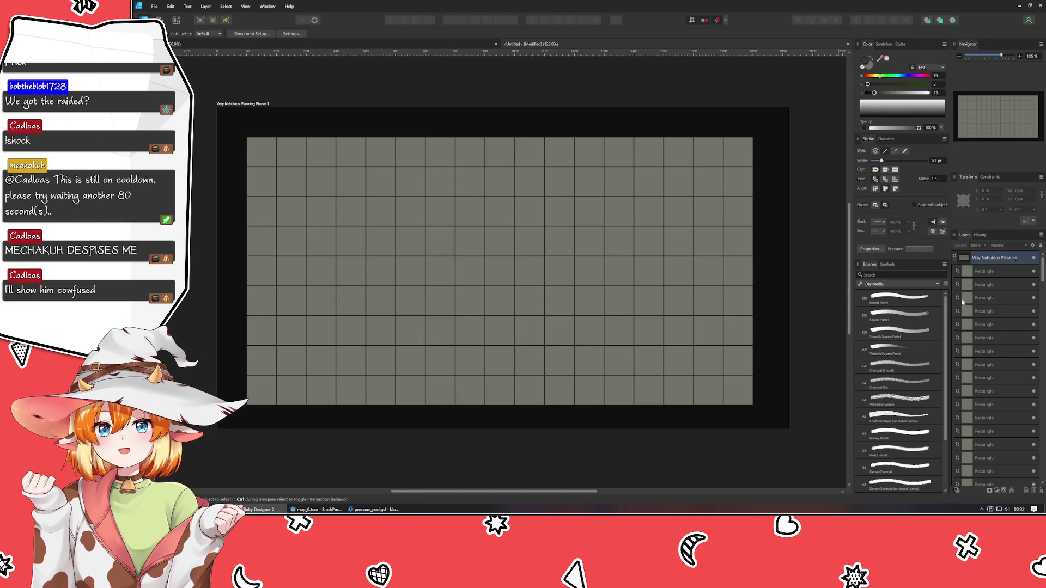
Step: Group every grey grid square into one Group layer and lock that group
{"action": "mouse_move", "coordinate": [234, 120]}
{"action": "left_mouse_down"}
{"action": "mouse_move", "coordinate": [737, 361]}
{"action": "mouse_move", "coordinate": [855, 468]}
{"action": "mouse_move", "coordinate": [824, 467]}
{"action": "left_mouse_up"}
{"action": "key", "text": "ctrl+g"}
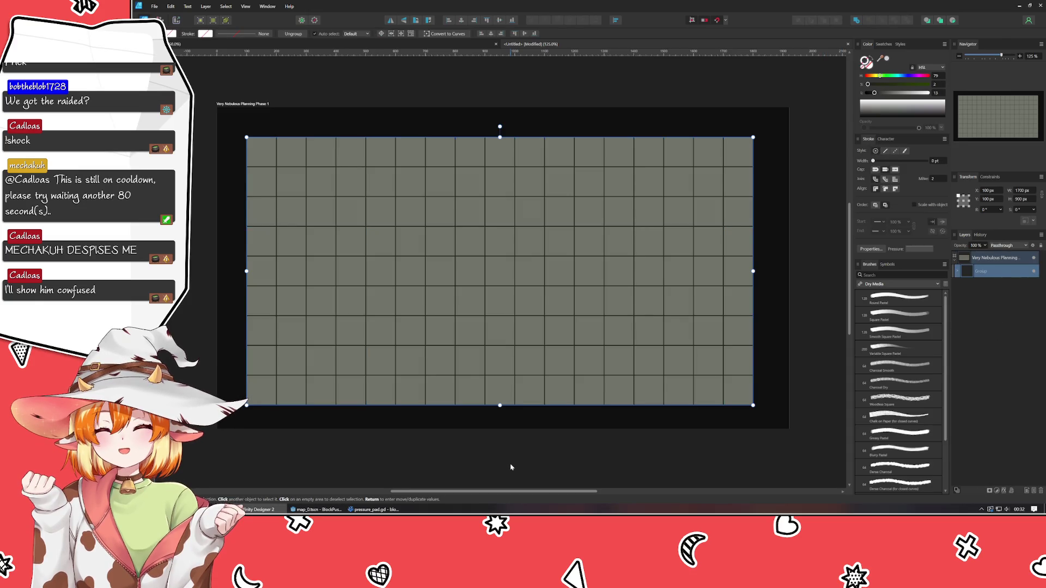
{"action": "left_click", "coordinate": [511, 468]}
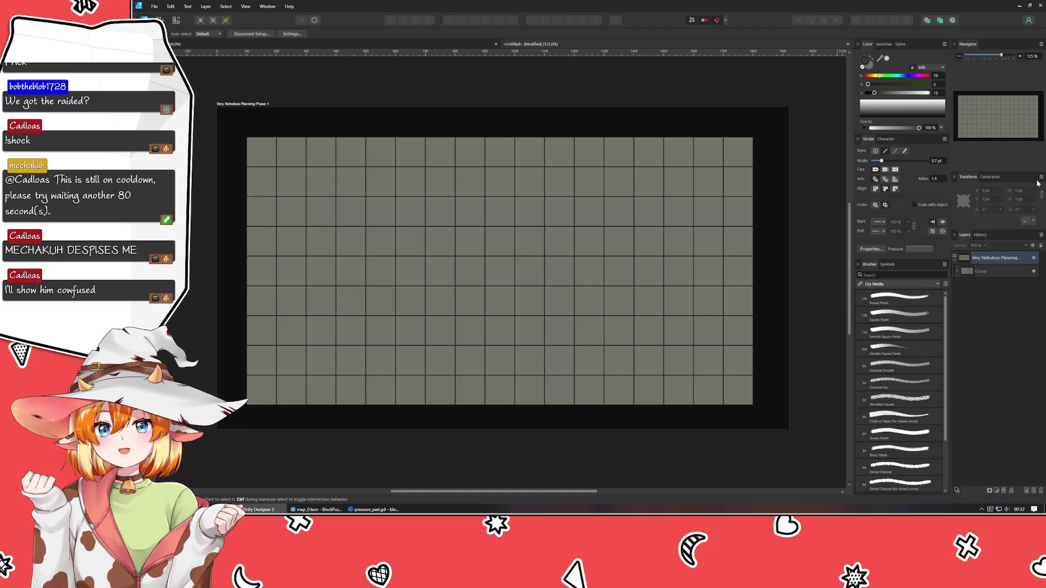
{"action": "left_click", "coordinate": [1002, 271]}
{"action": "left_click", "coordinate": [1026, 270]}
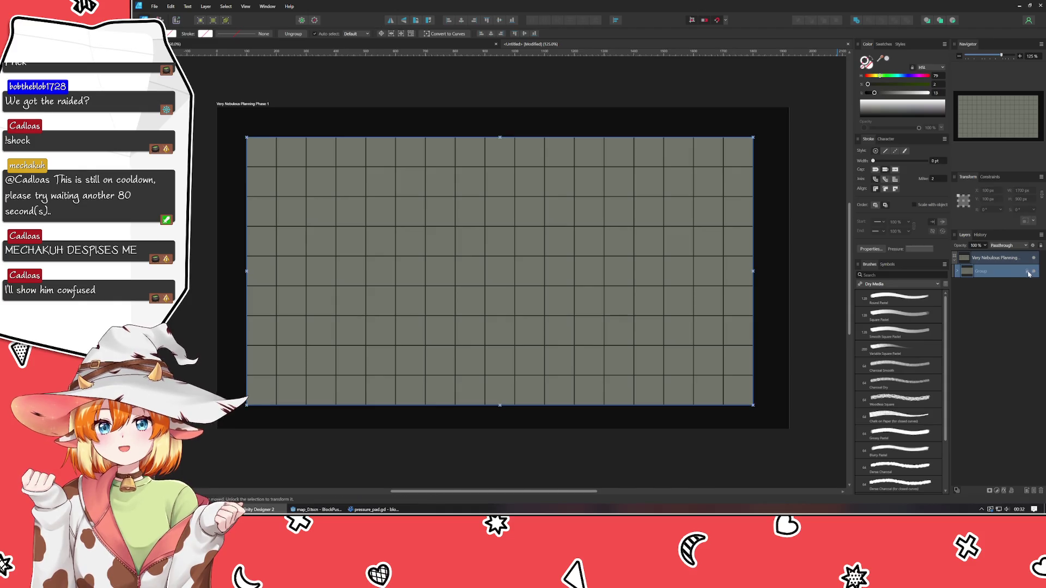
{"action": "left_click", "coordinate": [1019, 329]}
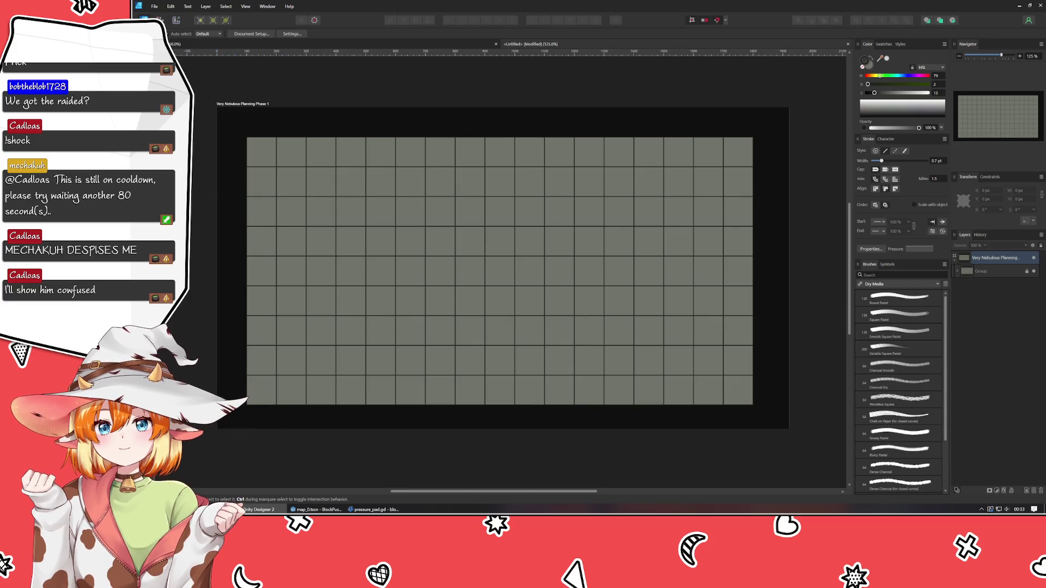
Step: Switch from the Pen Tool (P) to the Rectangle Tool (M)
{"action": "key", "text": "p"}
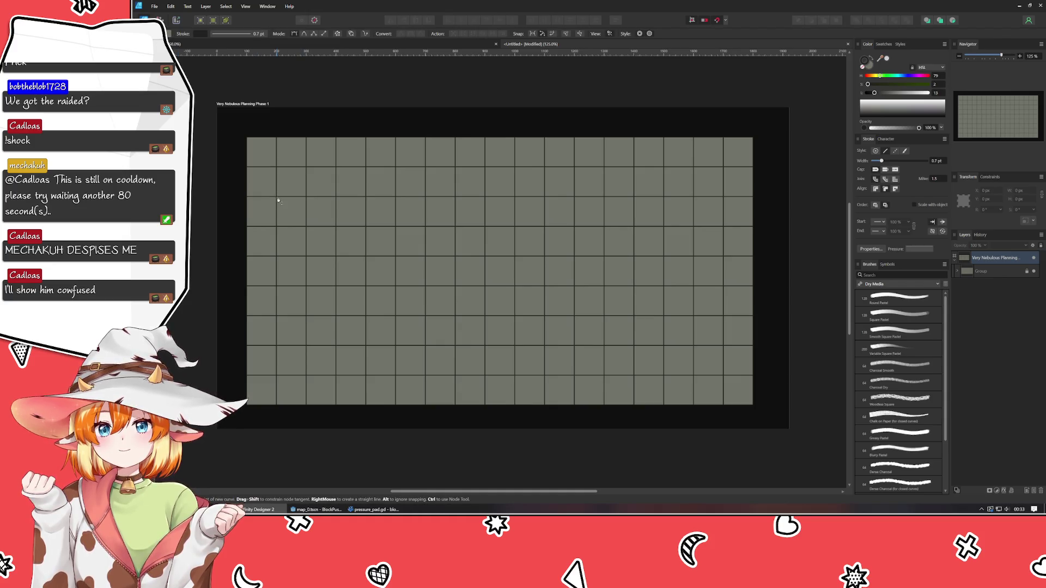
{"action": "key", "text": "m"}
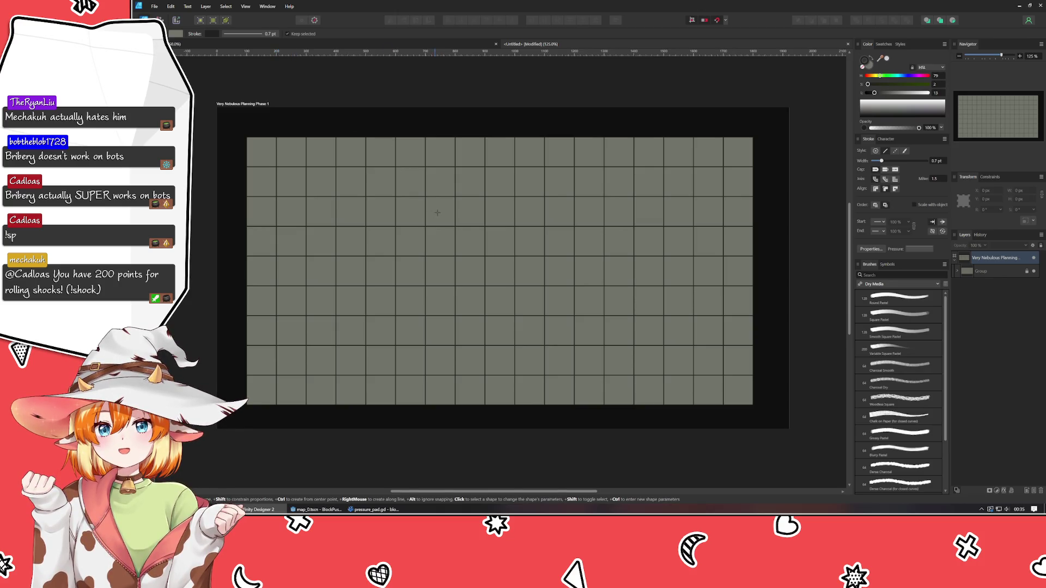
Step: Draw a 100 × 200 px rectangle from a grid corner, one cell wide and two tall
{"action": "mouse_move", "coordinate": [395, 166]}
{"action": "left_mouse_down"}
{"action": "mouse_move", "coordinate": [426, 201]}
{"action": "mouse_move", "coordinate": [426, 226]}
{"action": "left_mouse_up"}
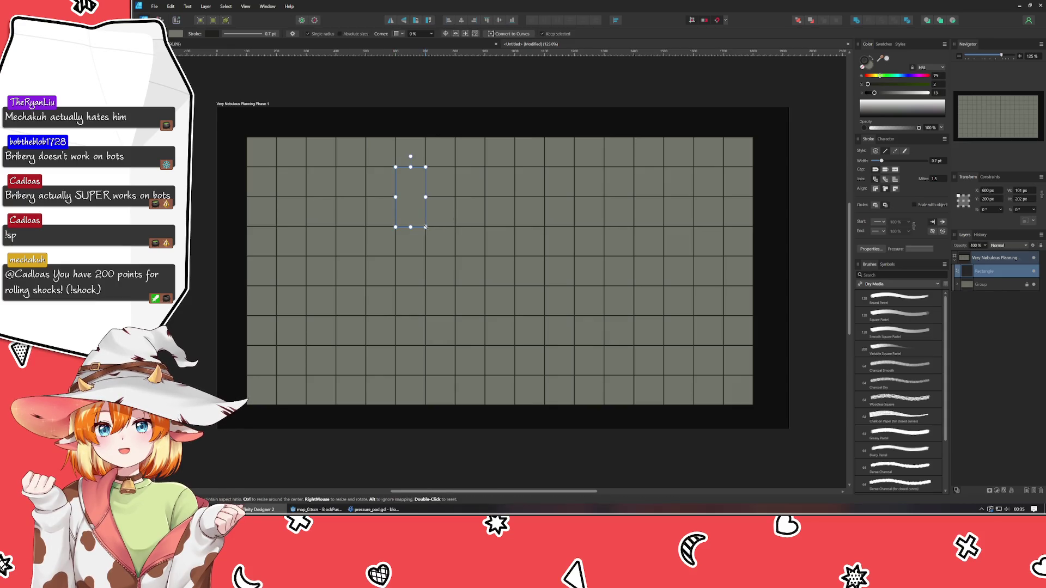
{"action": "scroll", "coordinate": [1027, 201], "scroll_direction": "down", "scroll_amount": 2}
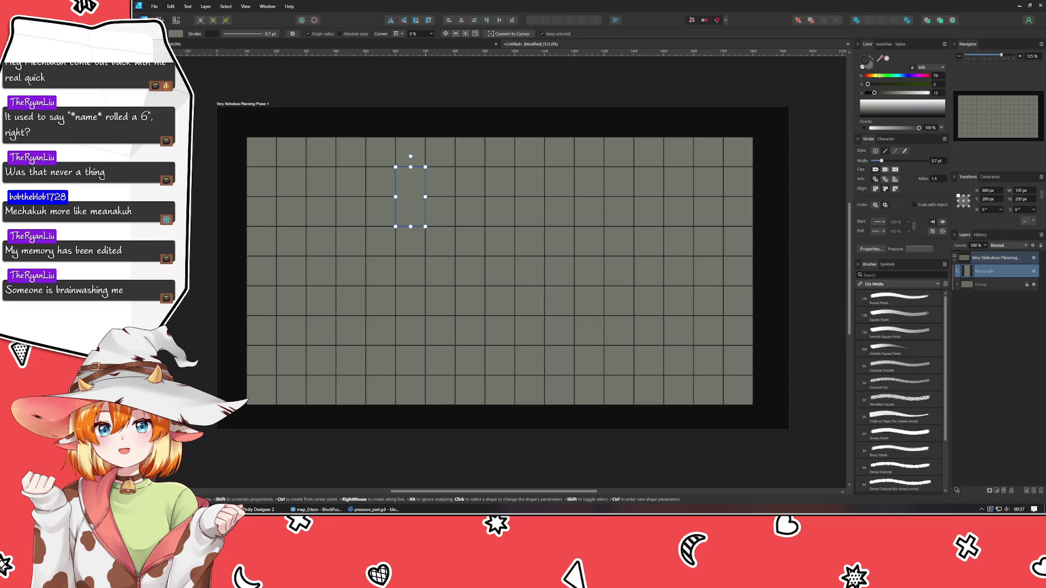
Step: Move the tall rectangle up one cell, flush with the grid's top edge
{"action": "left_click", "coordinate": [416, 426]}
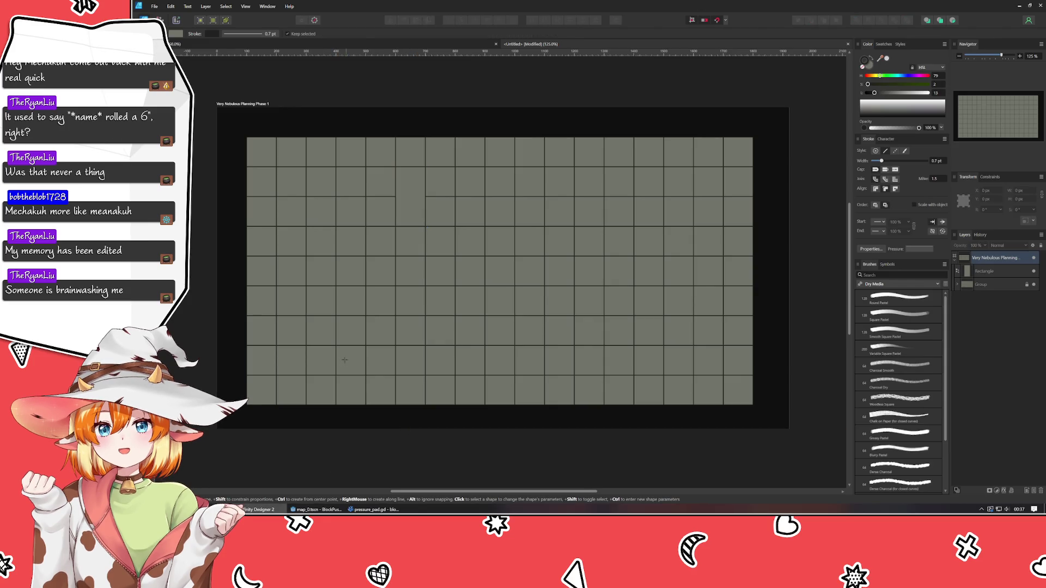
{"action": "key", "text": "v"}
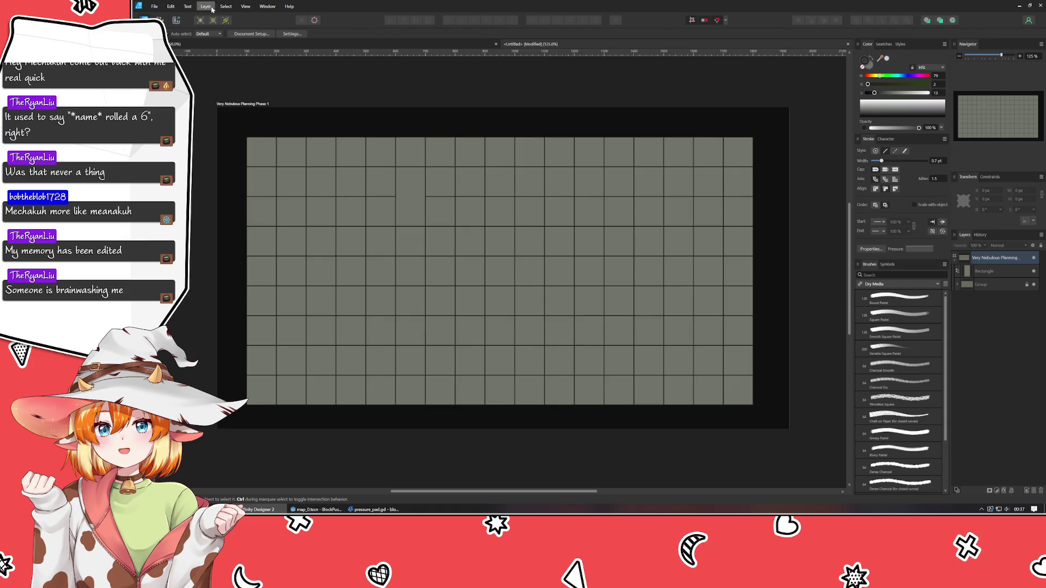
{"action": "left_click", "coordinate": [411, 203]}
{"action": "mouse_move", "coordinate": [411, 203]}
{"action": "left_mouse_down"}
{"action": "mouse_move", "coordinate": [411, 140]}
{"action": "mouse_move", "coordinate": [411, 174]}
{"action": "left_mouse_up"}
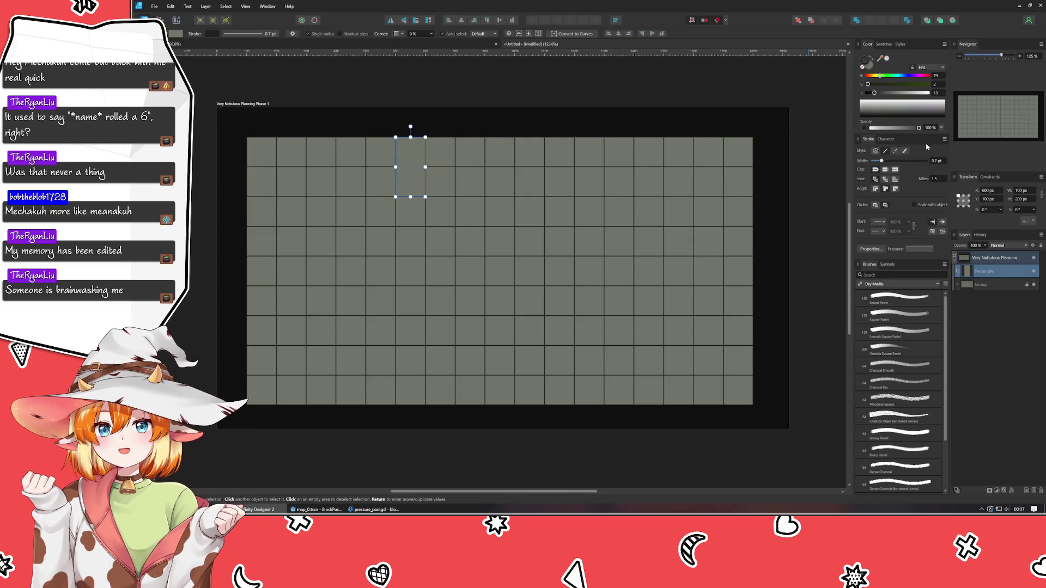
Step: Raise the rectangle's stroke and fill Lightness to make it light grey
{"action": "mouse_move", "coordinate": [893, 94]}
{"action": "left_mouse_down"}
{"action": "mouse_move", "coordinate": [915, 94]}
{"action": "mouse_move", "coordinate": [905, 94]}
{"action": "left_mouse_up"}
{"action": "left_click", "coordinate": [865, 61]}
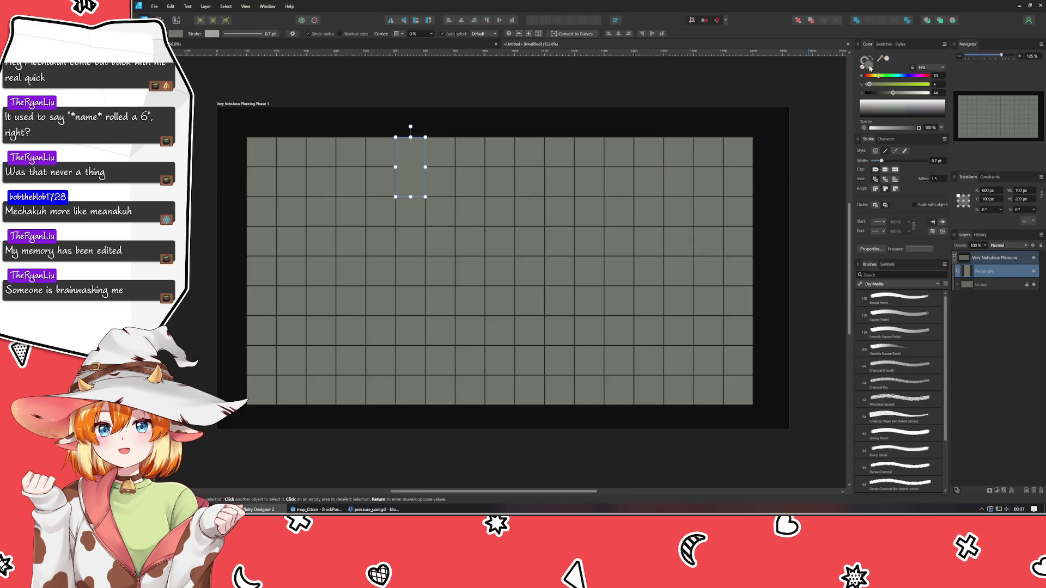
{"action": "left_click", "coordinate": [906, 93]}
{"action": "left_click_drag", "start_coordinate": [907, 94], "coordinate": [908, 94]}
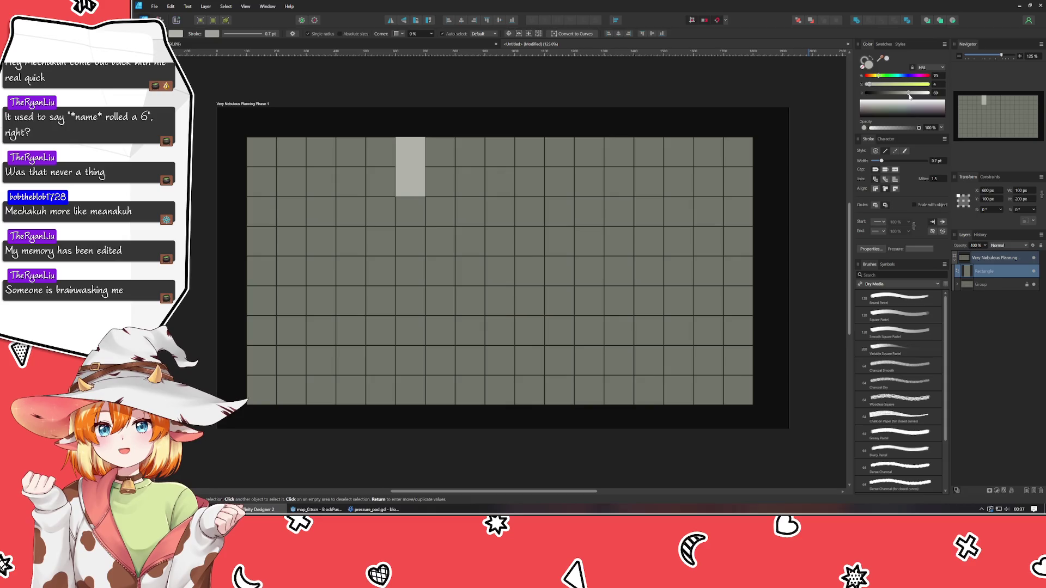
{"action": "left_click", "coordinate": [463, 112]}
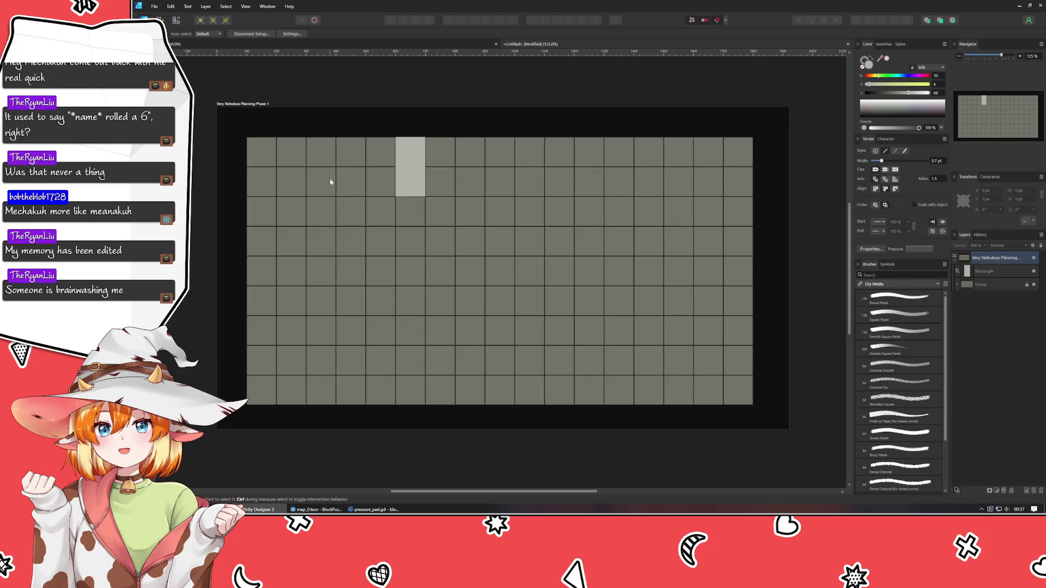
Step: Raise the light grey block's fill Lightness a bit further
{"action": "scroll", "coordinate": [330, 181], "scroll_direction": "up", "scroll_amount": 3}
{"action": "left_click", "coordinate": [482, 191]}
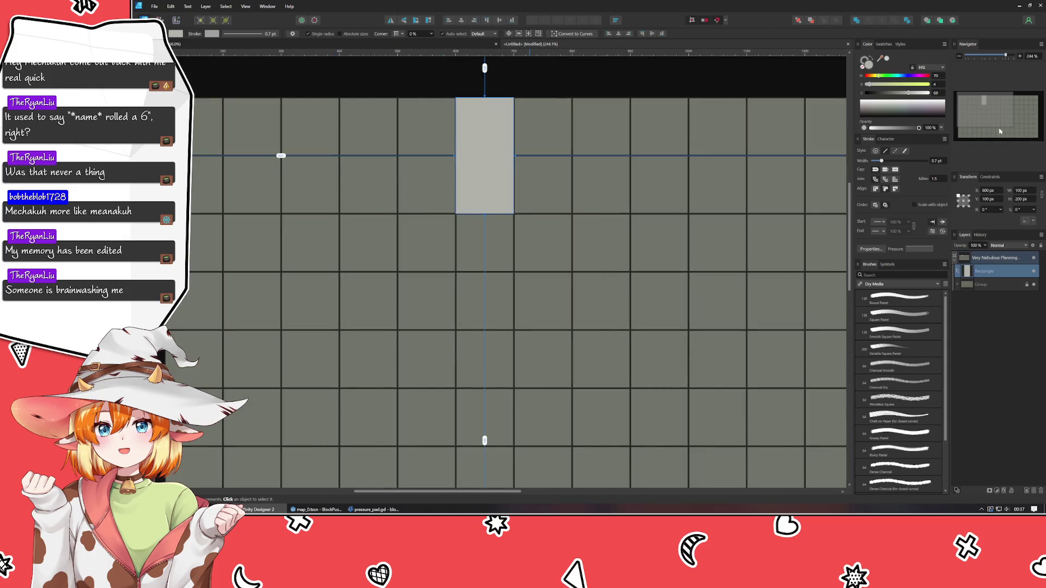
{"action": "left_click_drag", "start_coordinate": [908, 93], "coordinate": [916, 94]}
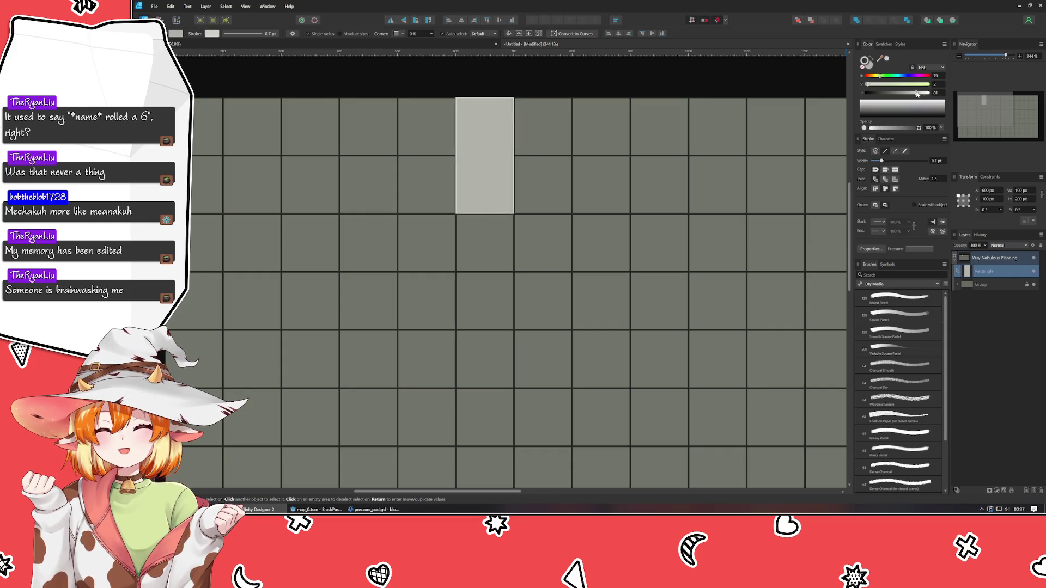
Step: Duplicate the block across the top row with Alt-drags and Ctrl+J, filling any gaps
{"action": "scroll", "coordinate": [574, 132], "scroll_direction": "up", "scroll_amount": 1}
{"action": "left_click_drag", "start_coordinate": [574, 132], "coordinate": [482, 181]}
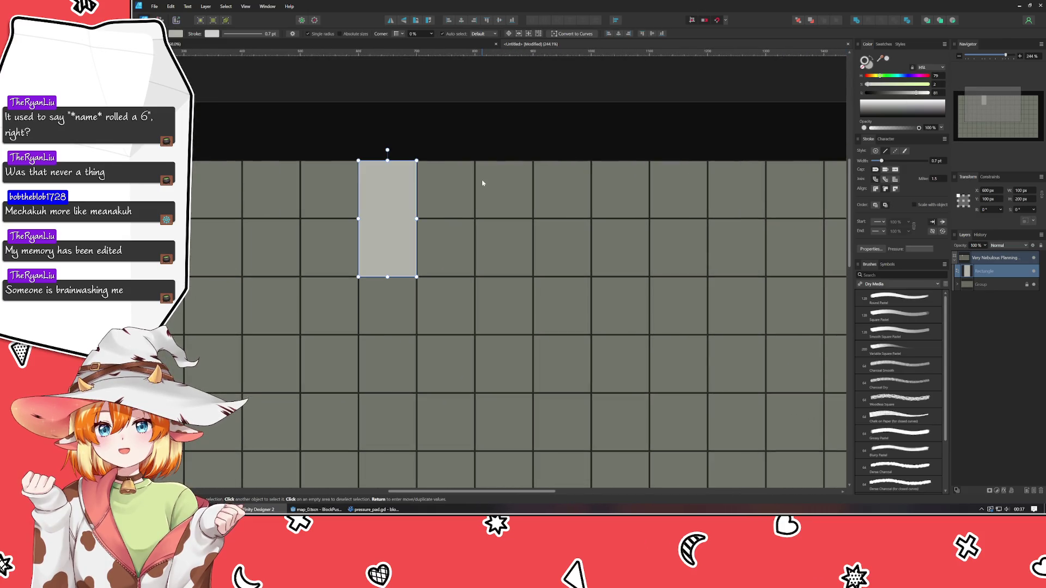
{"action": "mouse_move", "coordinate": [393, 252]}
{"action": "left_mouse_down"}
{"action": "mouse_move", "coordinate": [463, 250]}
{"action": "mouse_move", "coordinate": [452, 248]}
{"action": "left_mouse_up"}
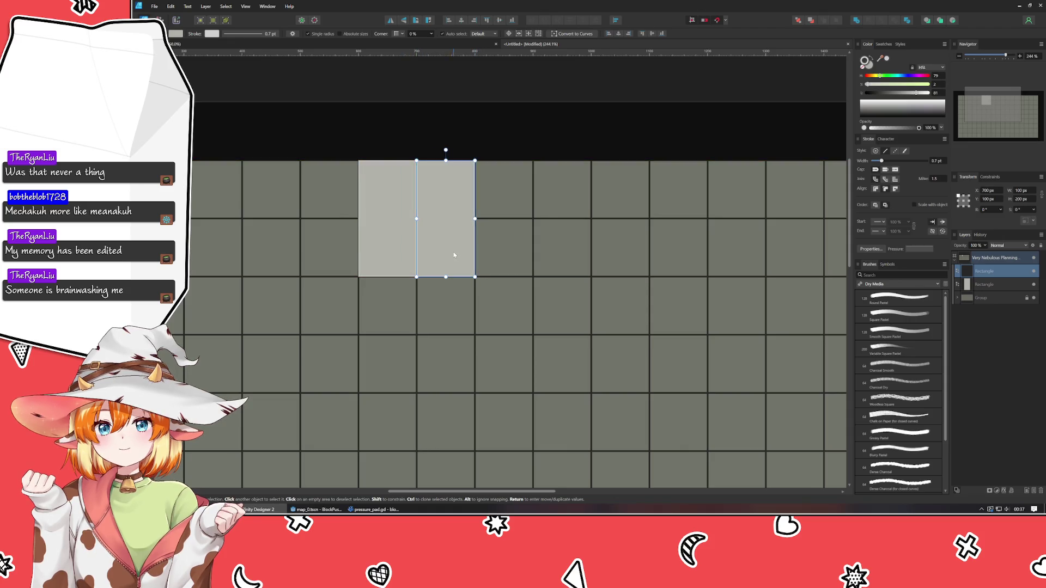
{"action": "key", "text": "ctrl+j"}
{"action": "key", "text": "ctrl+j"}
{"action": "key", "text": "ctrl+j"}
{"action": "key", "text": "ctrl+j"}
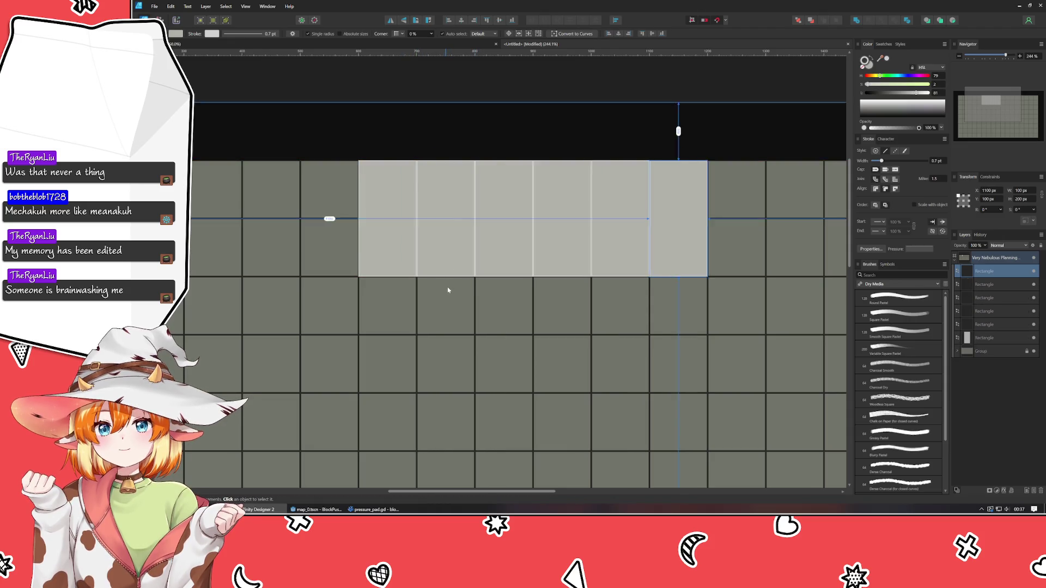
{"action": "mouse_move", "coordinate": [551, 334]}
{"action": "left_mouse_down"}
{"action": "mouse_move", "coordinate": [405, 331]}
{"action": "mouse_move", "coordinate": [215, 354]}
{"action": "left_mouse_up"}
{"action": "key", "text": "ctrl+j"}
{"action": "key", "text": "ctrl+j"}
{"action": "key", "text": "ctrl+j"}
{"action": "key", "text": "ctrl+j"}
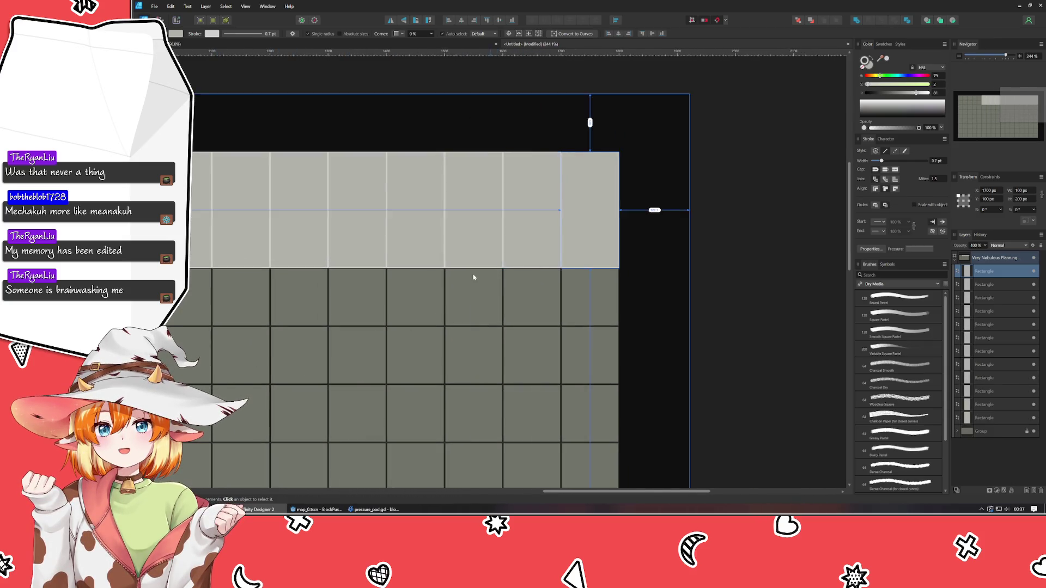
{"action": "scroll", "coordinate": [474, 278], "scroll_direction": "down", "scroll_amount": 4}
{"action": "left_click_drag", "start_coordinate": [474, 285], "coordinate": [723, 329]}
{"action": "mouse_move", "coordinate": [780, 300]}
{"action": "left_mouse_down"}
{"action": "mouse_move", "coordinate": [509, 364]}
{"action": "mouse_move", "coordinate": [405, 304]}
{"action": "mouse_move", "coordinate": [419, 298]}
{"action": "mouse_move", "coordinate": [396, 308]}
{"action": "mouse_move", "coordinate": [305, 294]}
{"action": "left_mouse_up"}
{"action": "left_click", "coordinate": [449, 307]}
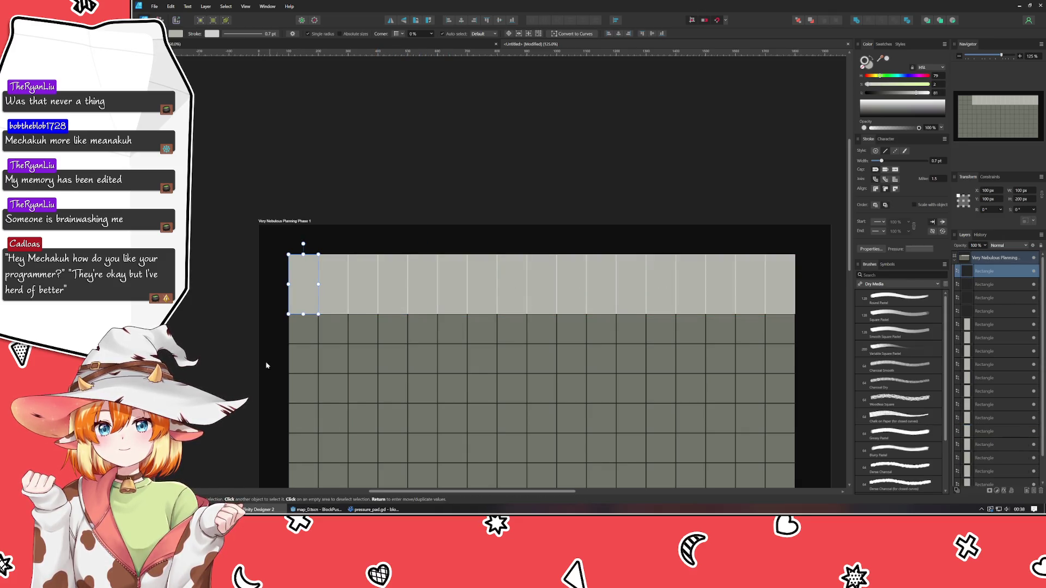
{"action": "left_click", "coordinate": [226, 380]}
{"action": "scroll", "coordinate": [228, 343], "scroll_direction": "down", "scroll_amount": 2}
{"action": "scroll", "coordinate": [196, 308], "scroll_direction": "up", "scroll_amount": 1}
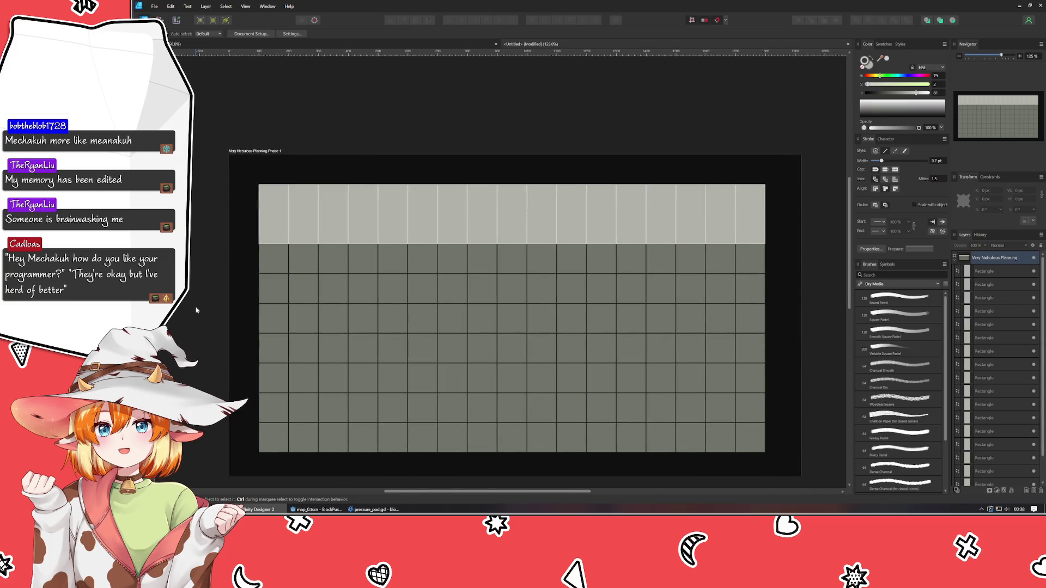
{"action": "scroll", "coordinate": [195, 310], "scroll_direction": "up", "scroll_amount": 1}
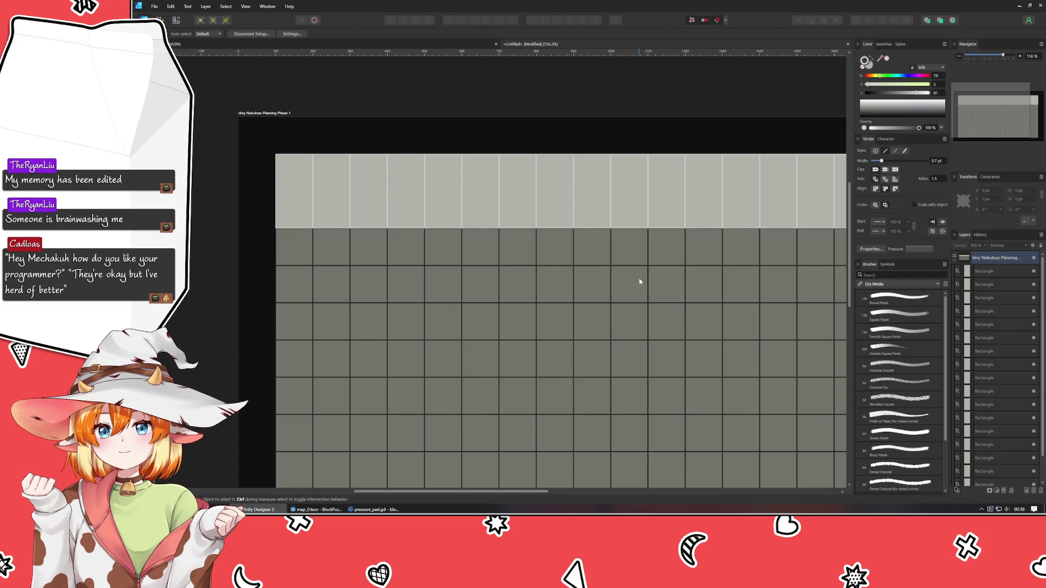
{"action": "left_click_drag", "start_coordinate": [638, 283], "coordinate": [609, 338]}
{"action": "key", "text": "ctrl+s"}
{"action": "key", "text": "Escape"}
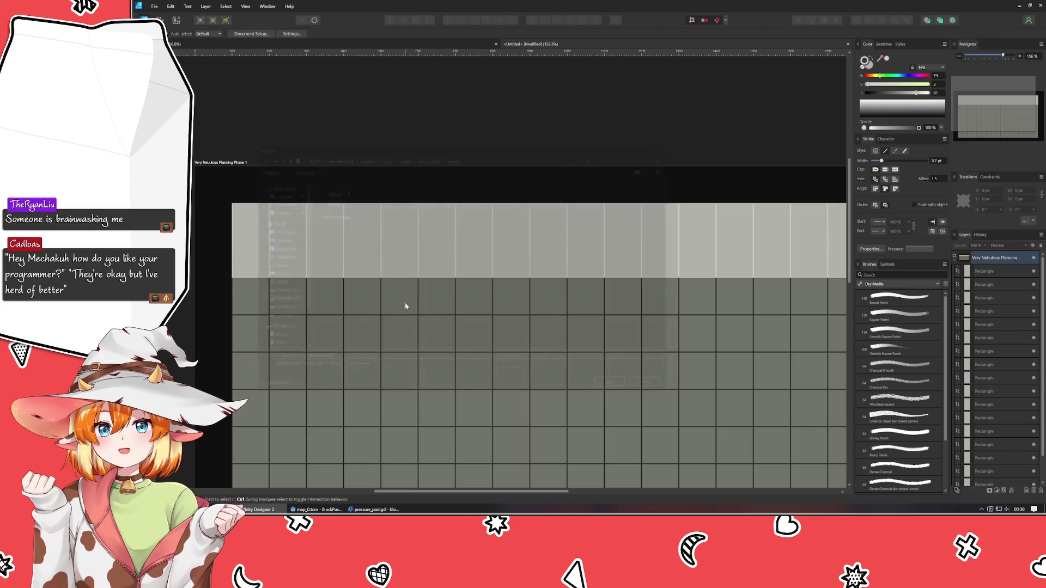
{"action": "left_click", "coordinate": [249, 243]}
{"action": "scroll", "coordinate": [991, 458], "scroll_direction": "down", "scroll_amount": 2}
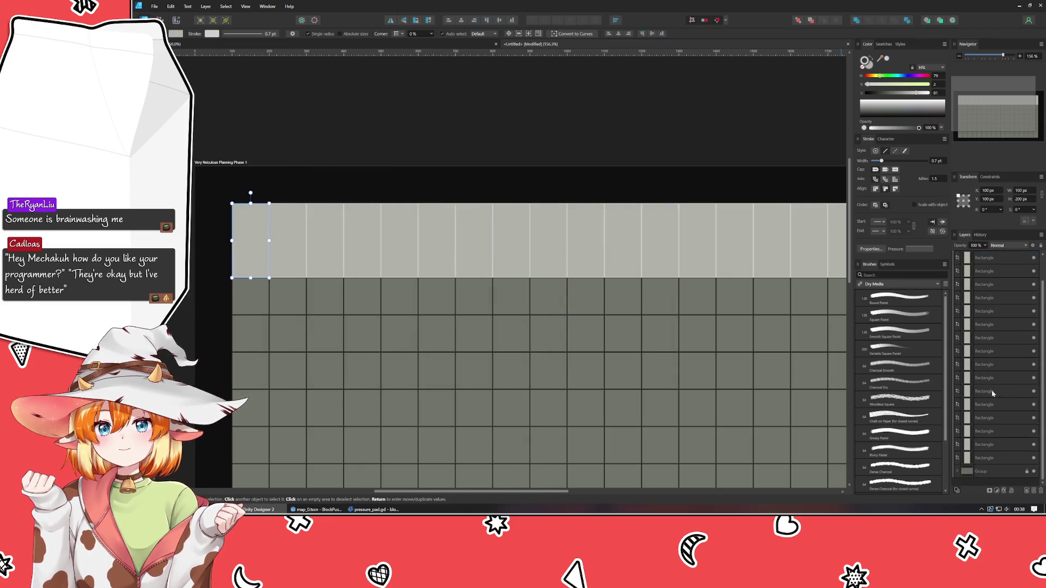
{"action": "left_click", "coordinate": [992, 458], "text": "shift"}
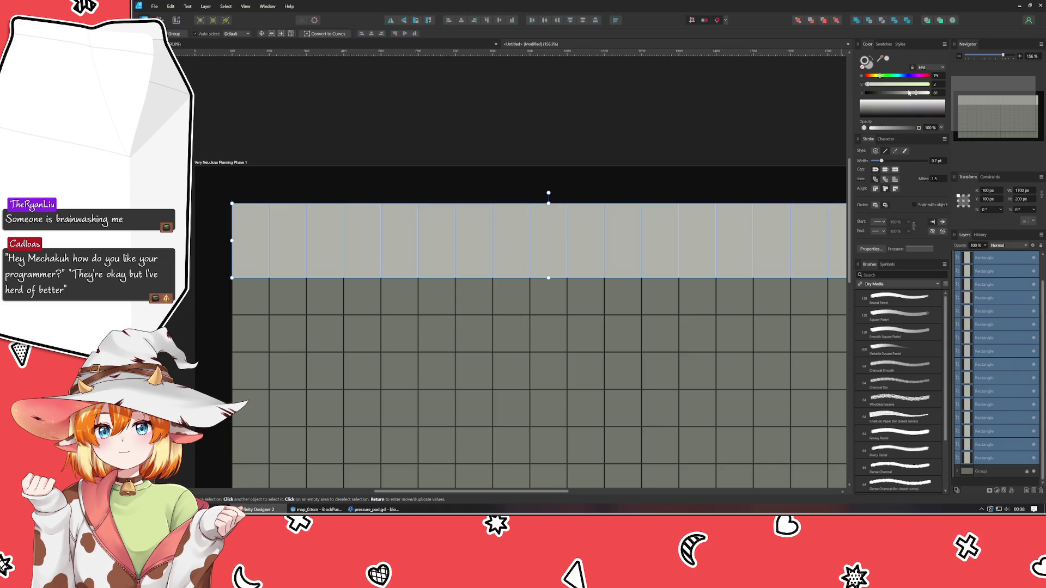
{"action": "left_click_drag", "start_coordinate": [917, 95], "coordinate": [914, 98]}
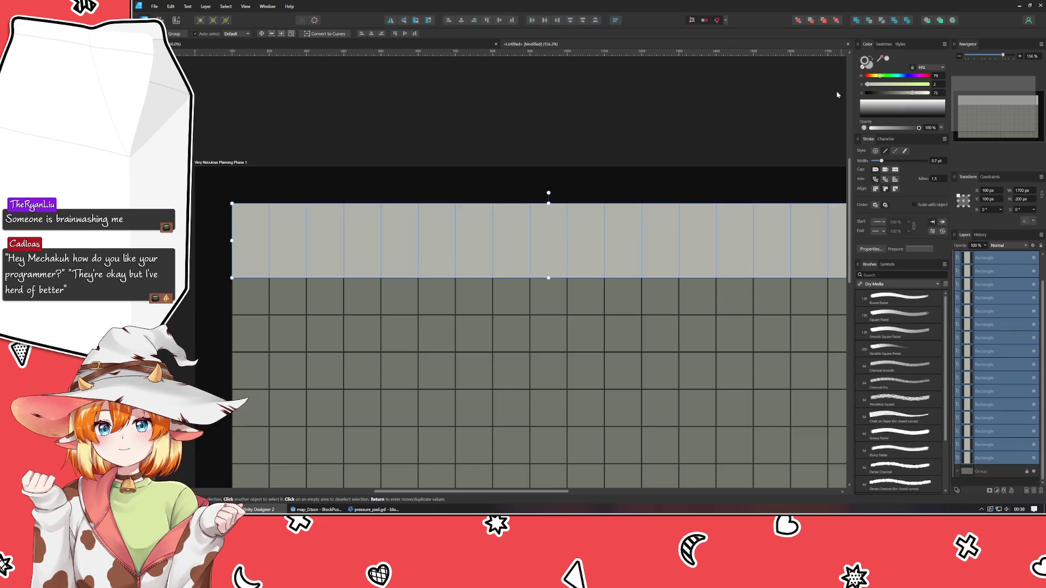
{"action": "left_click", "coordinate": [664, 97]}
{"action": "scroll", "coordinate": [511, 200], "scroll_direction": "up", "scroll_amount": 5}
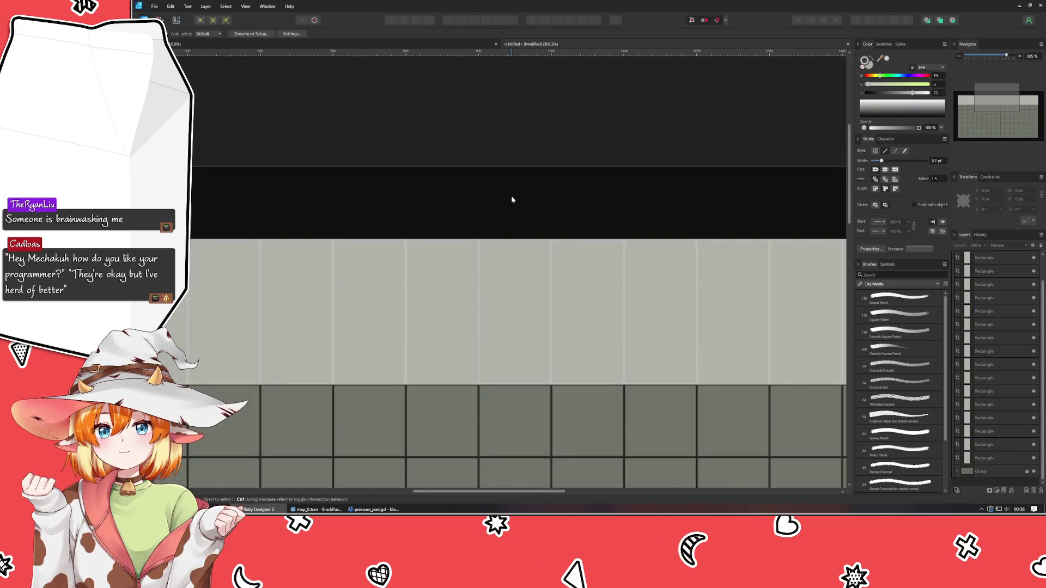
{"action": "scroll", "coordinate": [510, 204], "scroll_direction": "down", "scroll_amount": 5}
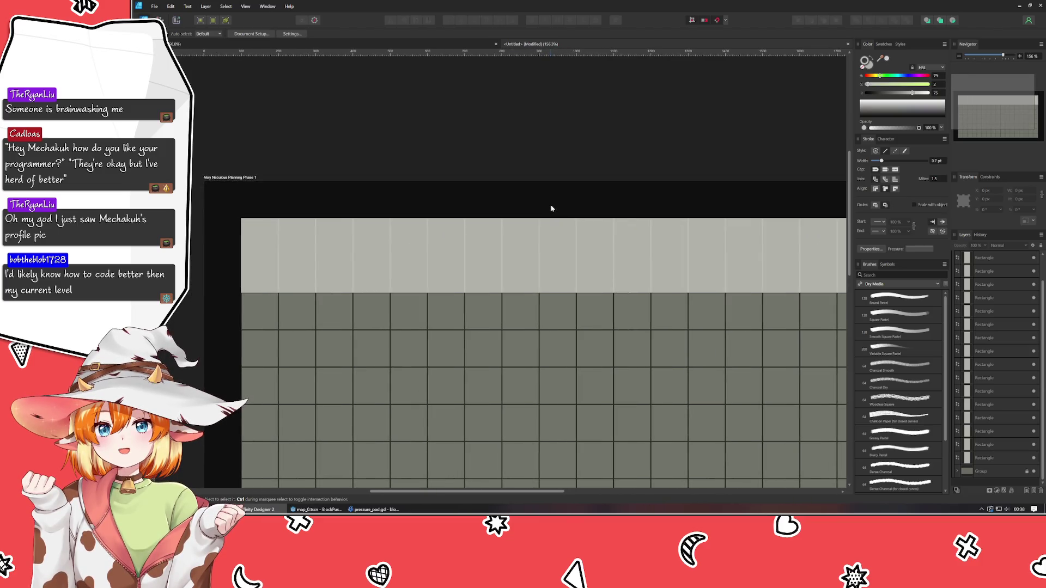
Step: Save the untitled document as 'mockup' in the blockpusher assets folder
{"action": "key", "text": "ctrl+s"}
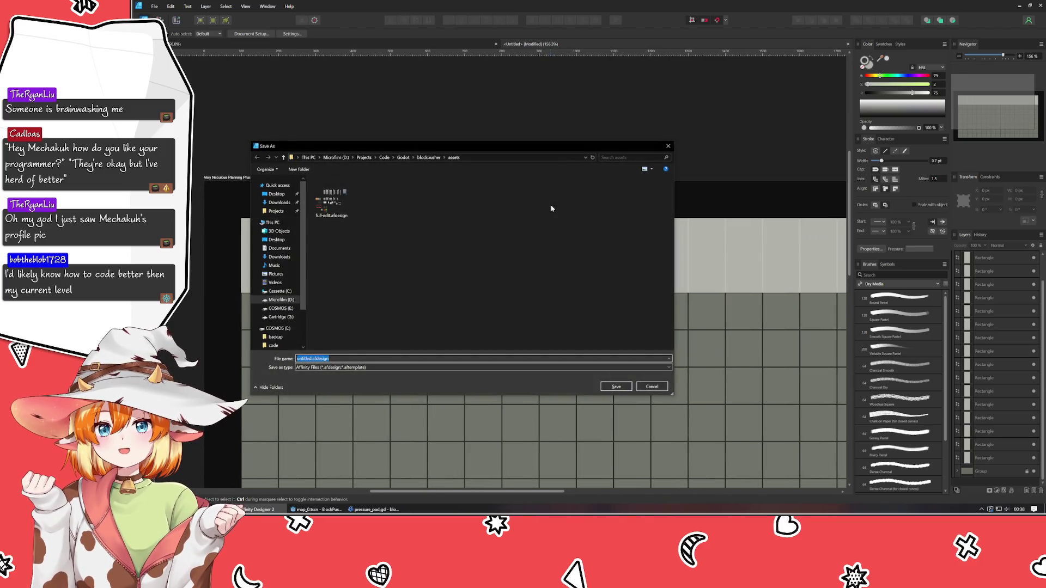
{"action": "type", "text": "mockup"}
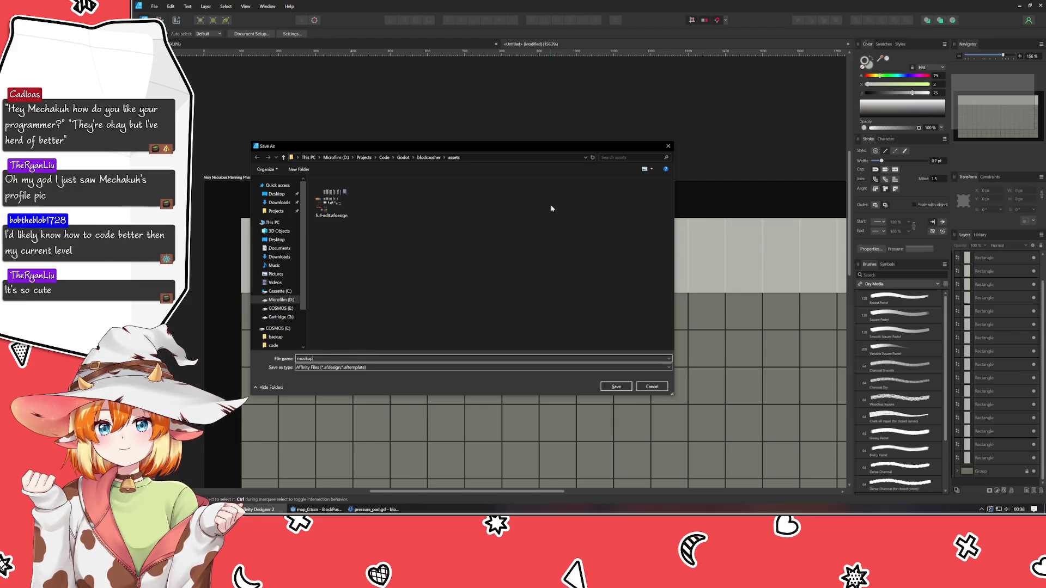
{"action": "key", "text": "Return"}
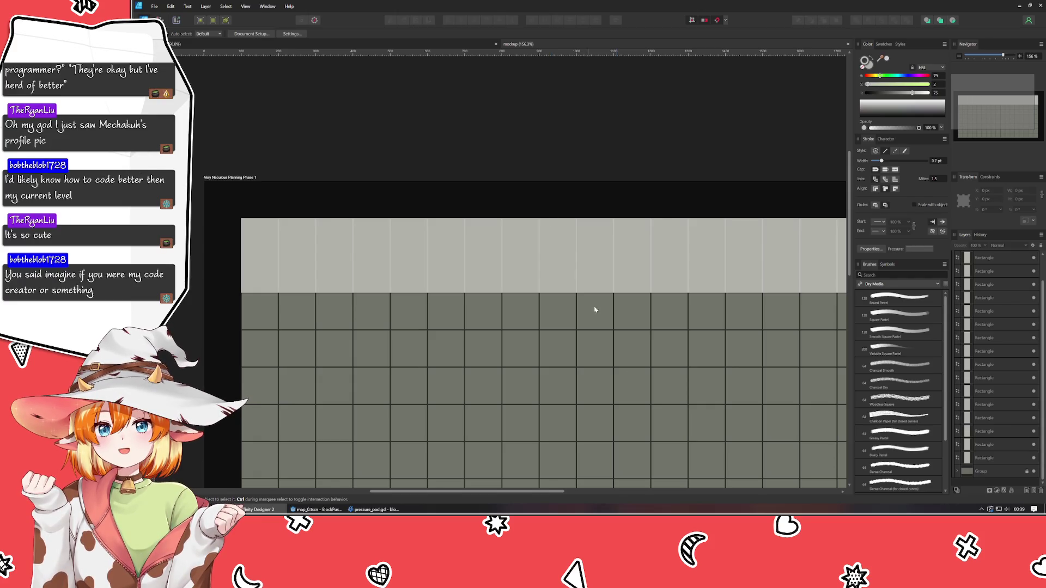
{"action": "mouse_move", "coordinate": [627, 417]}
{"action": "left_mouse_down"}
{"action": "mouse_move", "coordinate": [544, 355]}
{"action": "mouse_move", "coordinate": [583, 292]}
{"action": "mouse_move", "coordinate": [567, 303]}
{"action": "mouse_move", "coordinate": [570, 321]}
{"action": "left_mouse_up"}
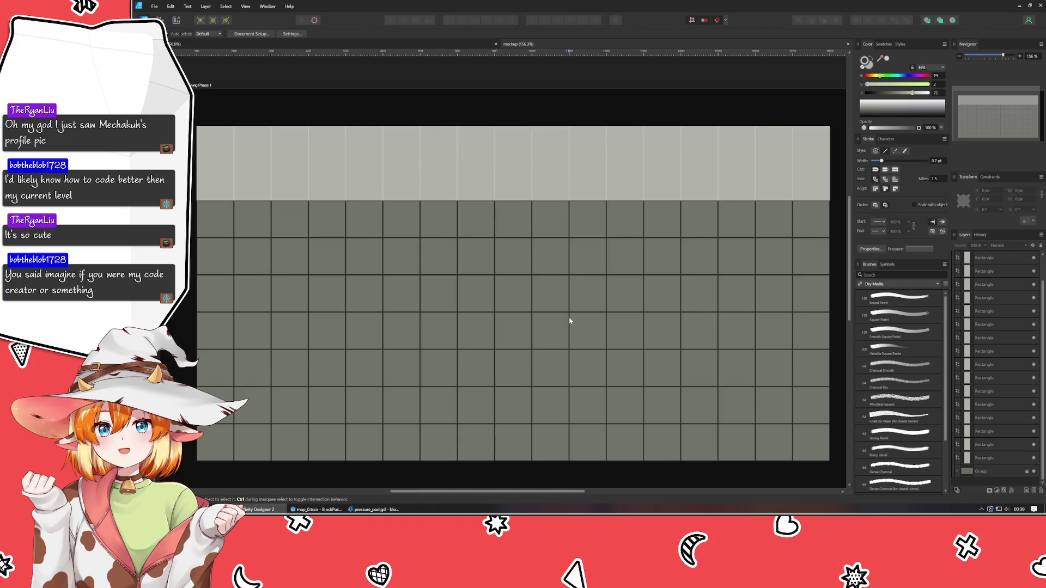
{"action": "mouse_move", "coordinate": [571, 240]}
{"action": "left_mouse_down"}
{"action": "mouse_move", "coordinate": [532, 250]}
{"action": "mouse_move", "coordinate": [558, 238]}
{"action": "left_mouse_up"}
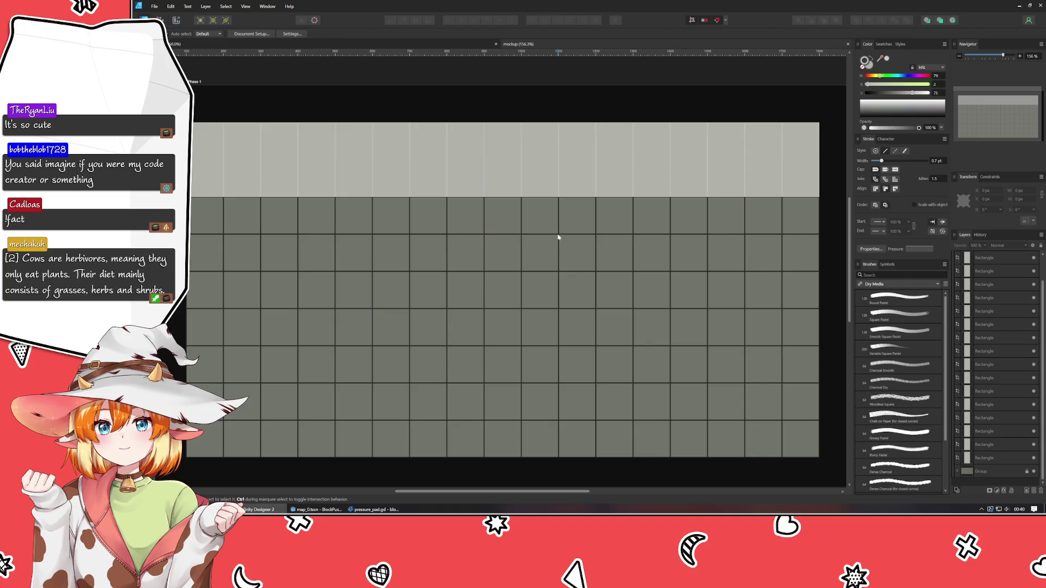
{"action": "scroll", "coordinate": [549, 245], "scroll_direction": "down", "scroll_amount": 1}
{"action": "mouse_move", "coordinate": [549, 245]}
{"action": "left_mouse_down"}
{"action": "mouse_move", "coordinate": [542, 250]}
{"action": "mouse_move", "coordinate": [545, 241]}
{"action": "left_mouse_up"}
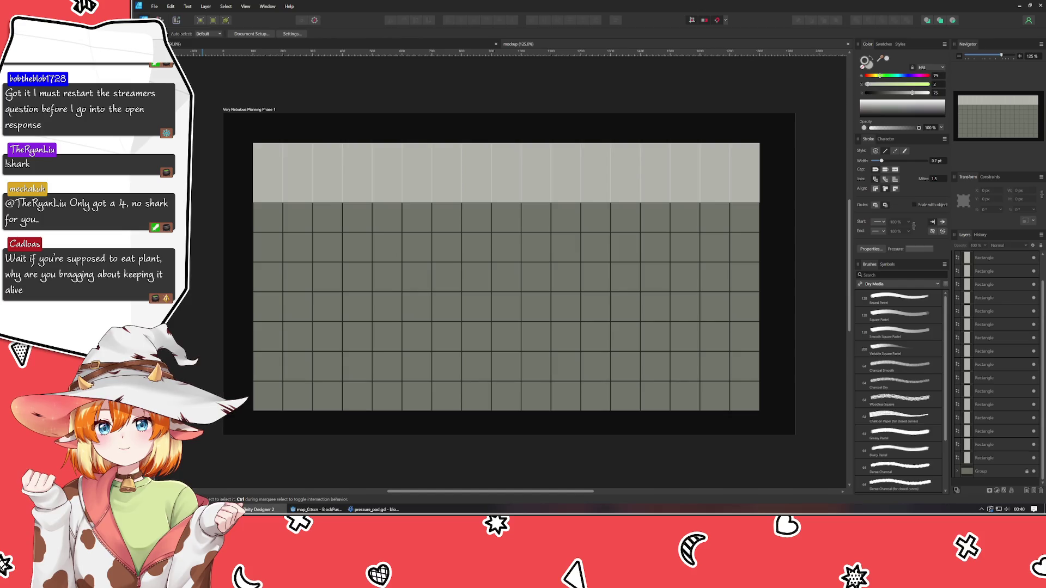
Step: Draw a tall rectangle down the grid's left edge and narrow it to 10 × 900 px
{"action": "key", "text": "m"}
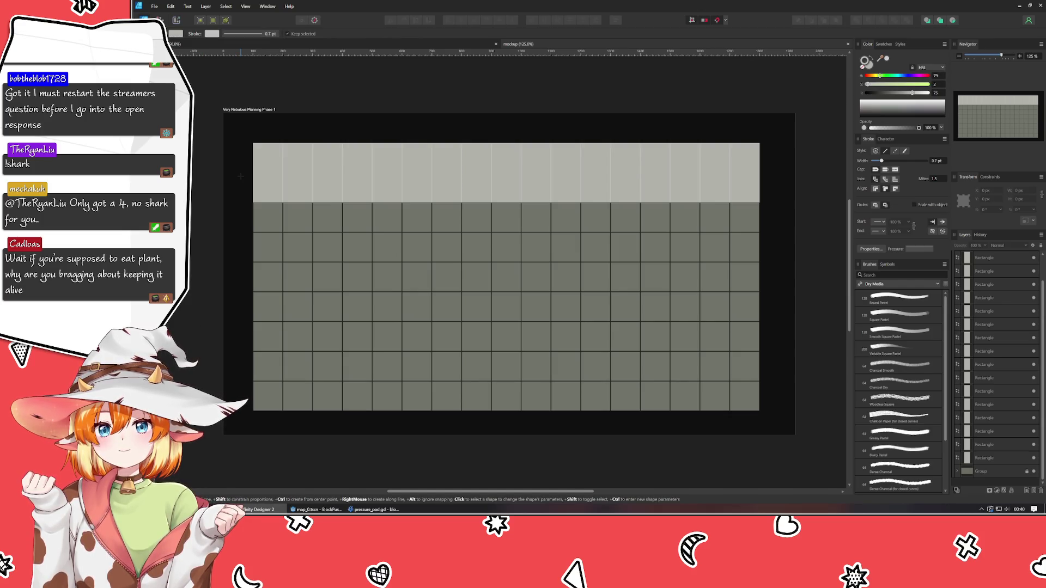
{"action": "mouse_move", "coordinate": [243, 144]}
{"action": "left_mouse_down"}
{"action": "mouse_move", "coordinate": [227, 350]}
{"action": "mouse_move", "coordinate": [252, 411]}
{"action": "left_mouse_up"}
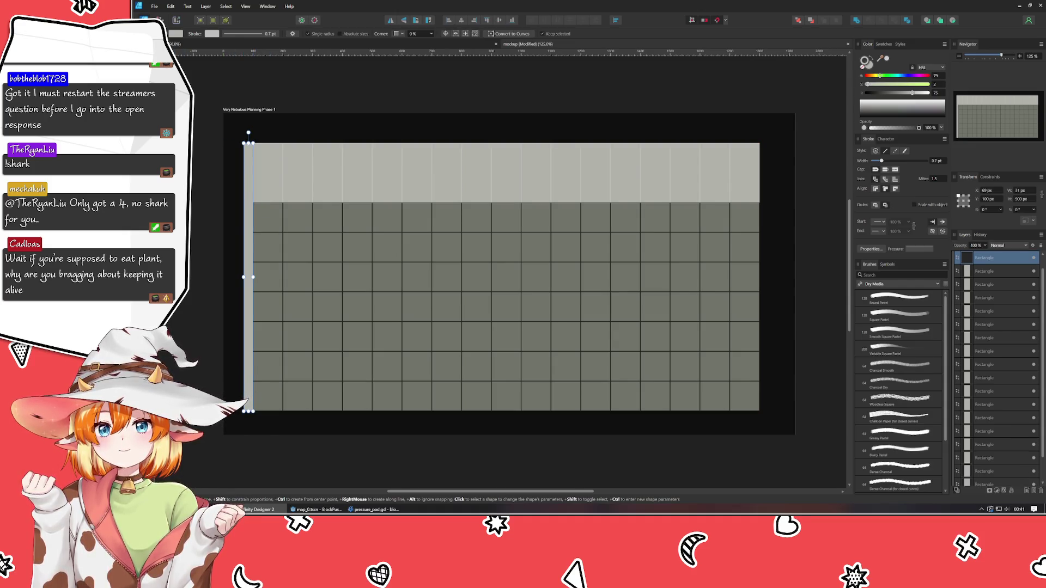
{"action": "key", "text": "v"}
{"action": "left_click_drag", "start_coordinate": [245, 276], "coordinate": [251, 279]}
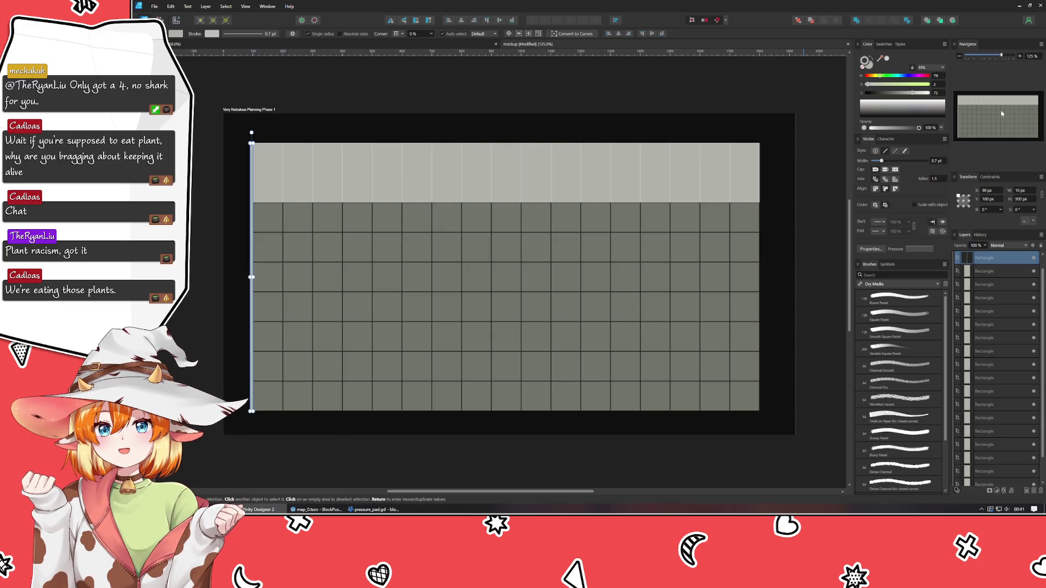
Step: Remove the strip's stroke and darken its fill by lowering Lightness
{"action": "left_click", "coordinate": [867, 63]}
{"action": "left_click", "coordinate": [899, 93]}
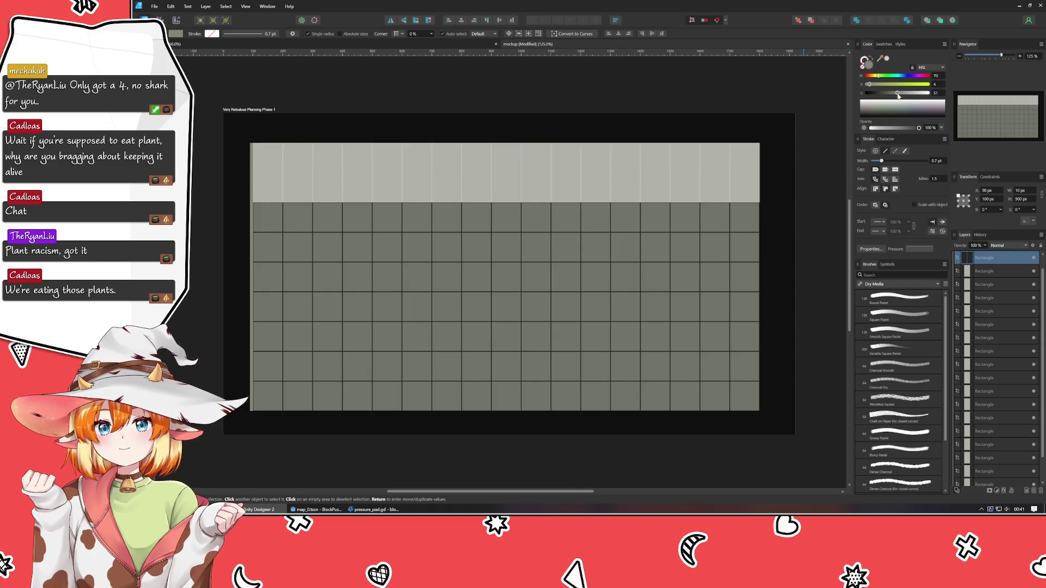
{"action": "left_click", "coordinate": [672, 110]}
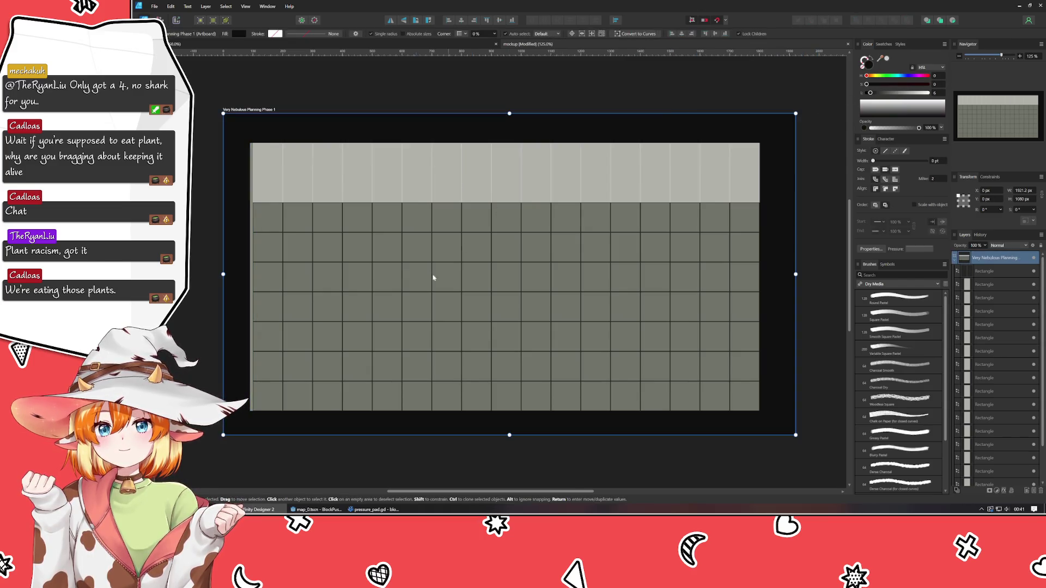
Step: Tint the left edge strip orange by setting its Hue to 33
{"action": "left_click", "coordinate": [215, 390]}
{"action": "scroll", "coordinate": [238, 398], "scroll_direction": "up", "scroll_amount": 5}
{"action": "scroll", "coordinate": [250, 379], "scroll_direction": "down", "scroll_amount": 4}
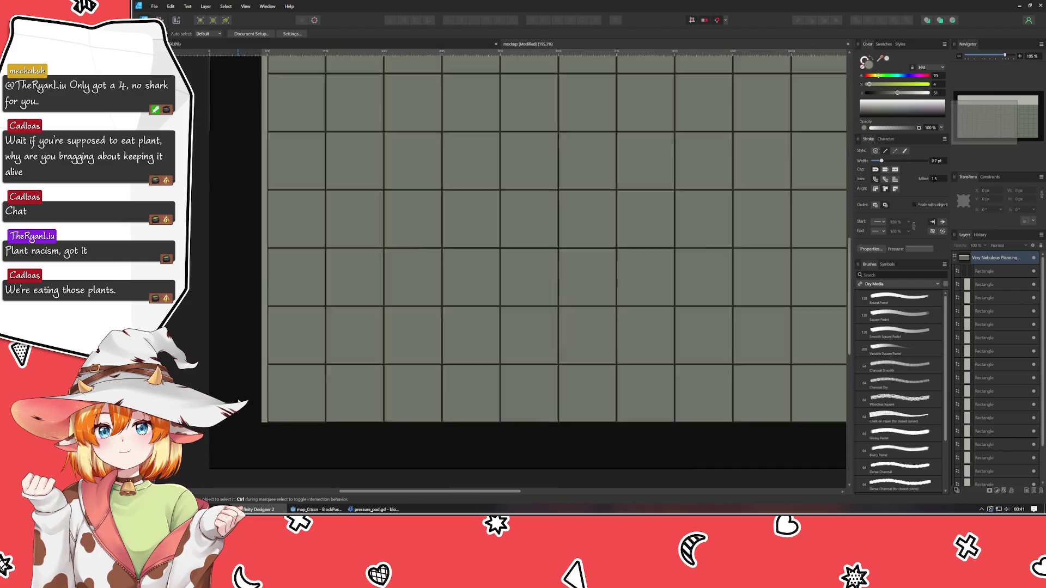
{"action": "left_click", "coordinate": [254, 380]}
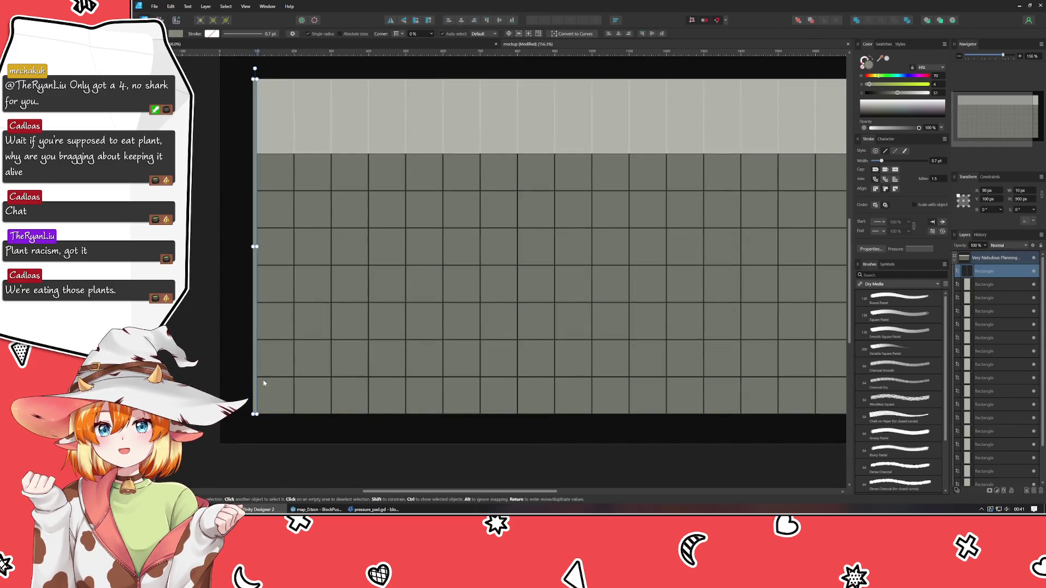
{"action": "left_click_drag", "start_coordinate": [881, 79], "coordinate": [877, 79]}
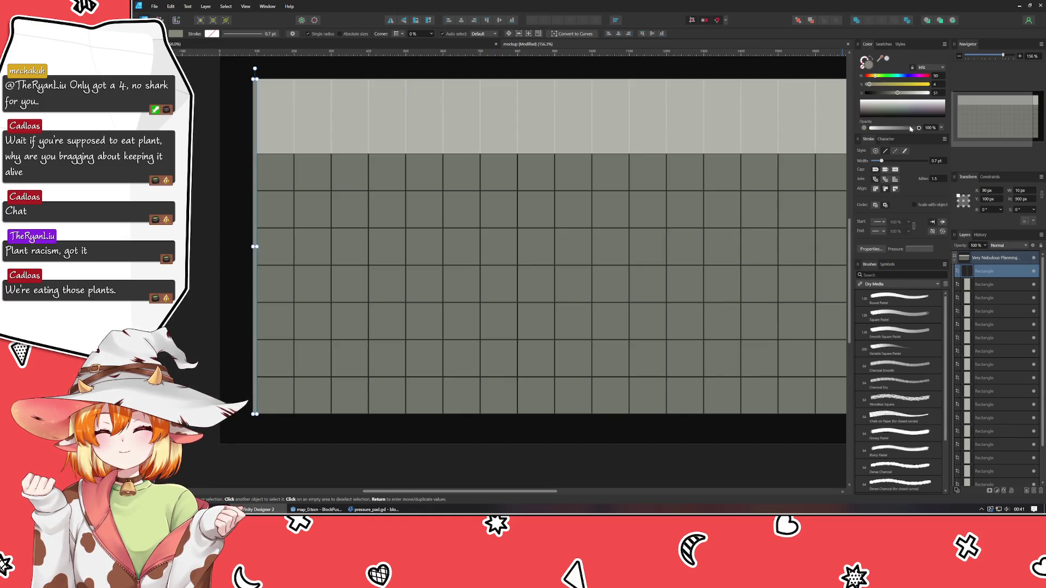
{"action": "scroll", "coordinate": [686, 124], "scroll_direction": "up", "scroll_amount": 2}
{"action": "left_click", "coordinate": [622, 114]}
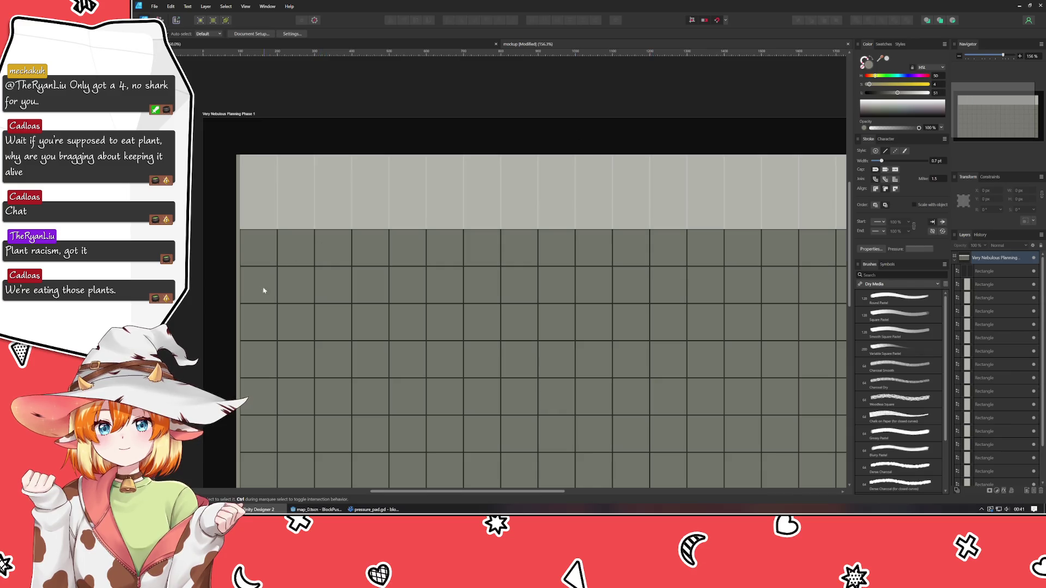
{"action": "left_click", "coordinate": [238, 232]}
{"action": "mouse_move", "coordinate": [878, 78]}
{"action": "left_mouse_down"}
{"action": "mouse_move", "coordinate": [871, 85]}
{"action": "mouse_move", "coordinate": [901, 94]}
{"action": "left_mouse_up"}
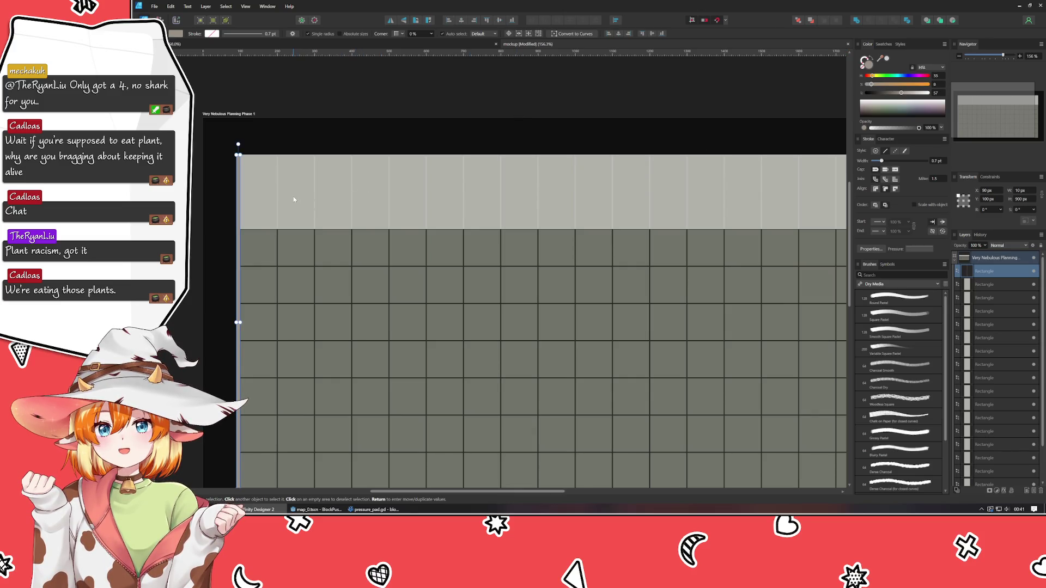
Step: Select all top-row blocks and set their Hue to 33
{"action": "left_click", "coordinate": [964, 285]}
{"action": "scroll", "coordinate": [1001, 430], "scroll_direction": "down", "scroll_amount": 2}
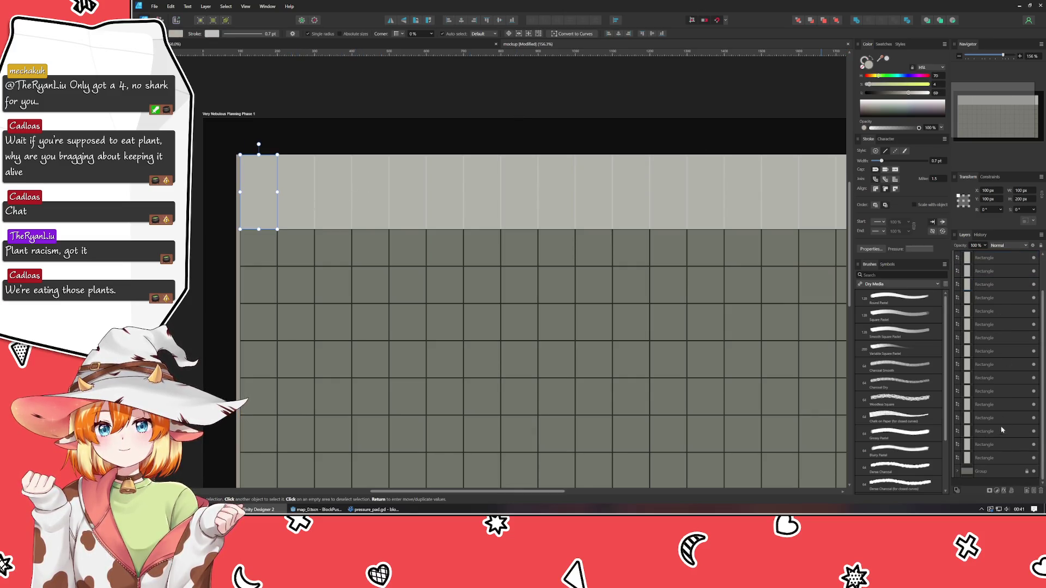
{"action": "left_click", "coordinate": [966, 459], "text": "shift"}
{"action": "left_click", "coordinate": [874, 76]}
{"action": "left_click_drag", "start_coordinate": [873, 78], "coordinate": [873, 78]}
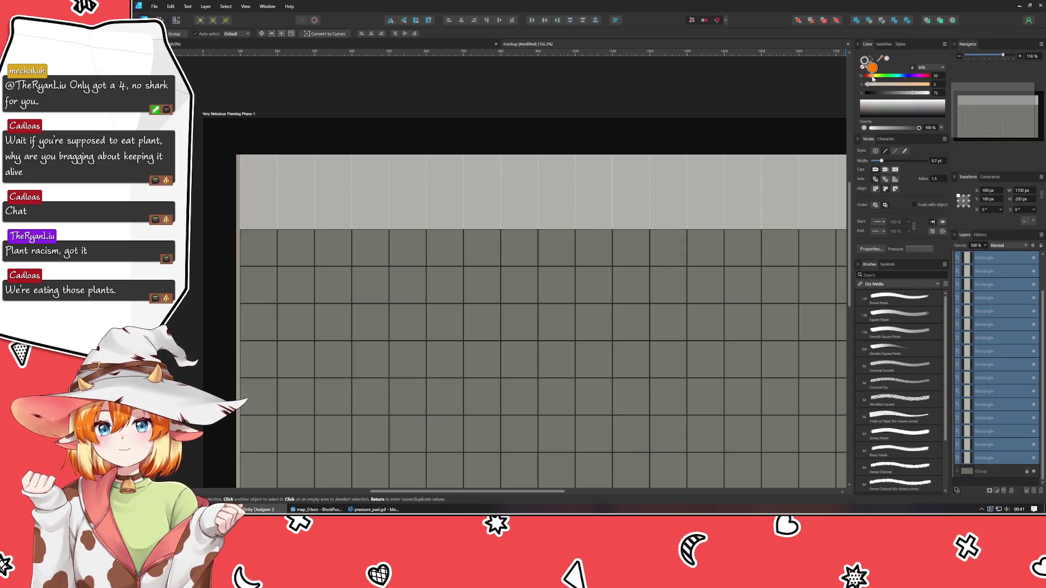
Step: Deselect everything and save the mockup with Ctrl+S
{"action": "left_click", "coordinate": [689, 131]}
{"action": "left_click", "coordinate": [689, 93]}
{"action": "key", "text": "ctrl+s"}
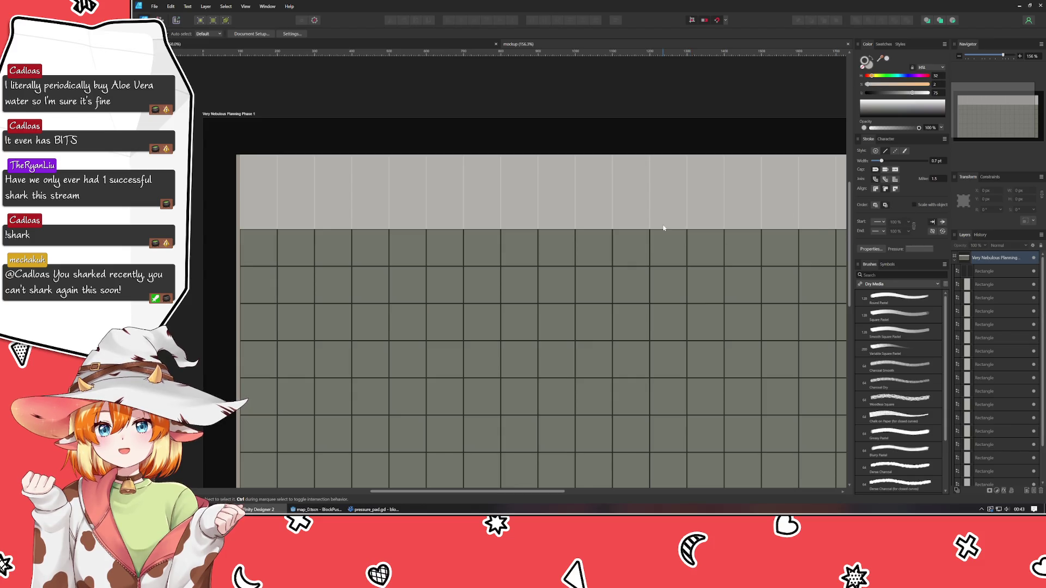
Step: Move the 10 × 900 px strip to X 1800, at the artboard's right edge
{"action": "scroll", "coordinate": [643, 228], "scroll_direction": "right", "scroll_amount": 2}
{"action": "scroll", "coordinate": [620, 224], "scroll_direction": "down", "scroll_amount": 1}
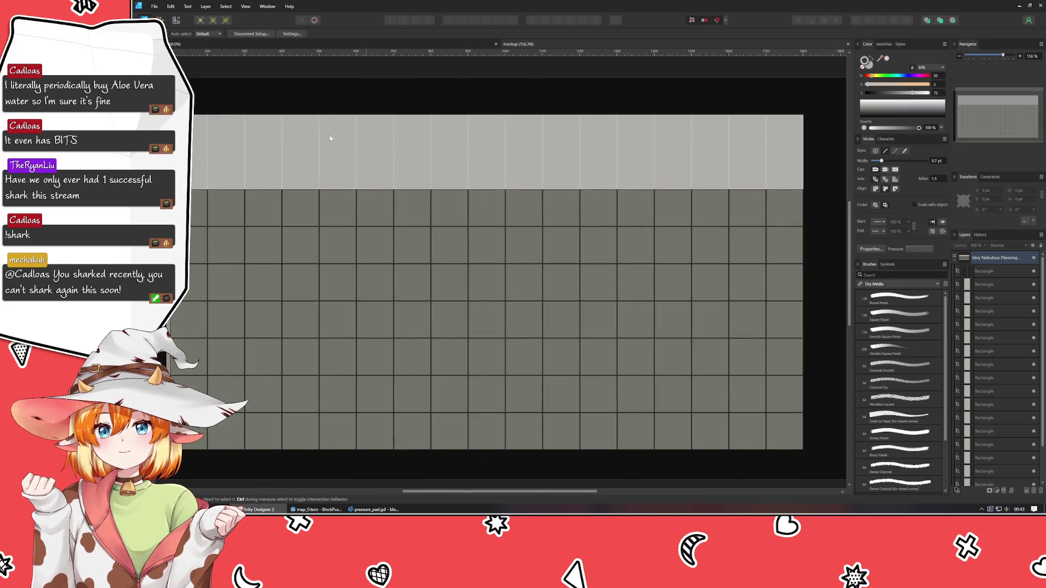
{"action": "left_click", "coordinate": [984, 271]}
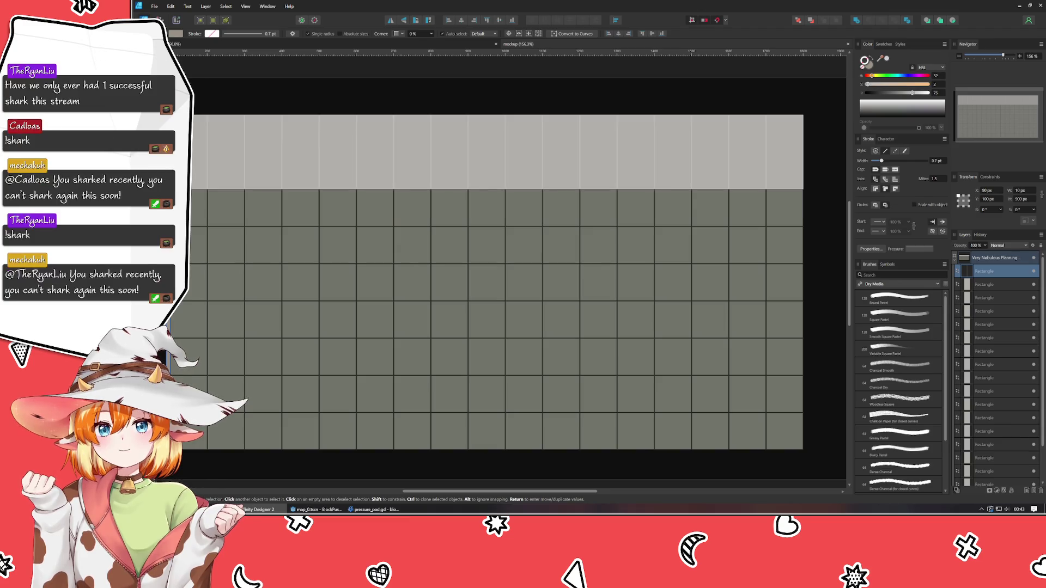
{"action": "left_click_drag", "start_coordinate": [169, 146], "coordinate": [807, 145]}
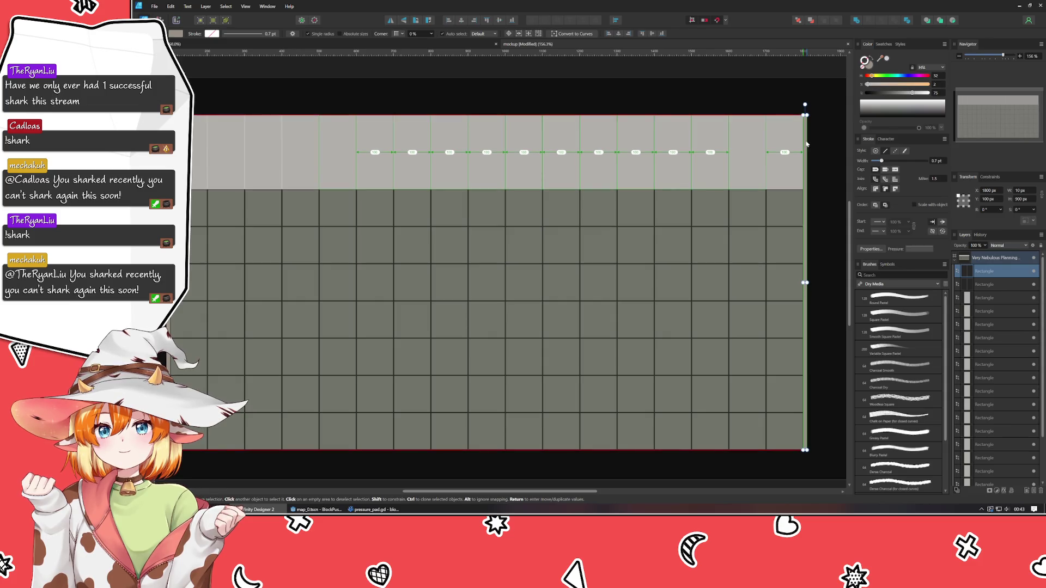
{"action": "left_click", "coordinate": [819, 174]}
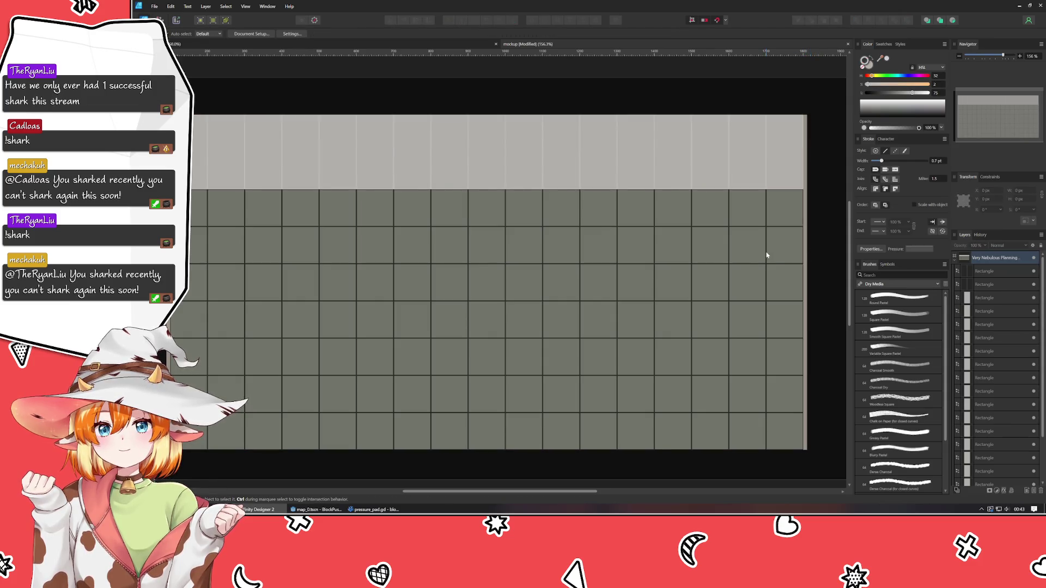
{"action": "left_click_drag", "start_coordinate": [433, 200], "coordinate": [441, 202]}
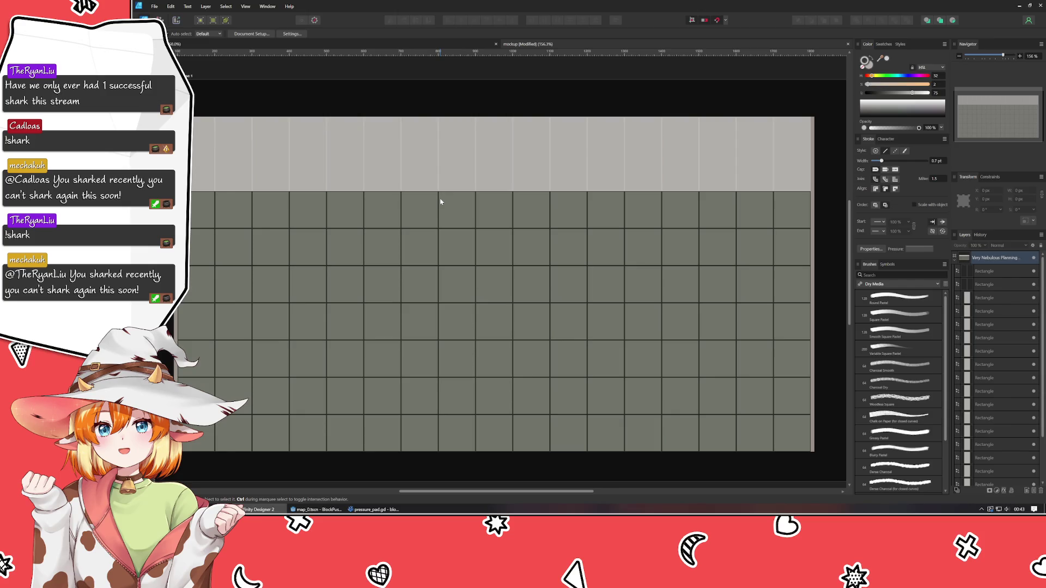
Step: Step through the top-row blocks up to the one at X 1000, then deselect
{"action": "left_click", "coordinate": [204, 145]}
{"action": "left_click", "coordinate": [235, 146]}
{"action": "left_click", "coordinate": [272, 147]}
{"action": "left_click", "coordinate": [332, 149]}
{"action": "left_click", "coordinate": [458, 154]}
{"action": "left_click", "coordinate": [484, 155]}
{"action": "left_click", "coordinate": [538, 158]}
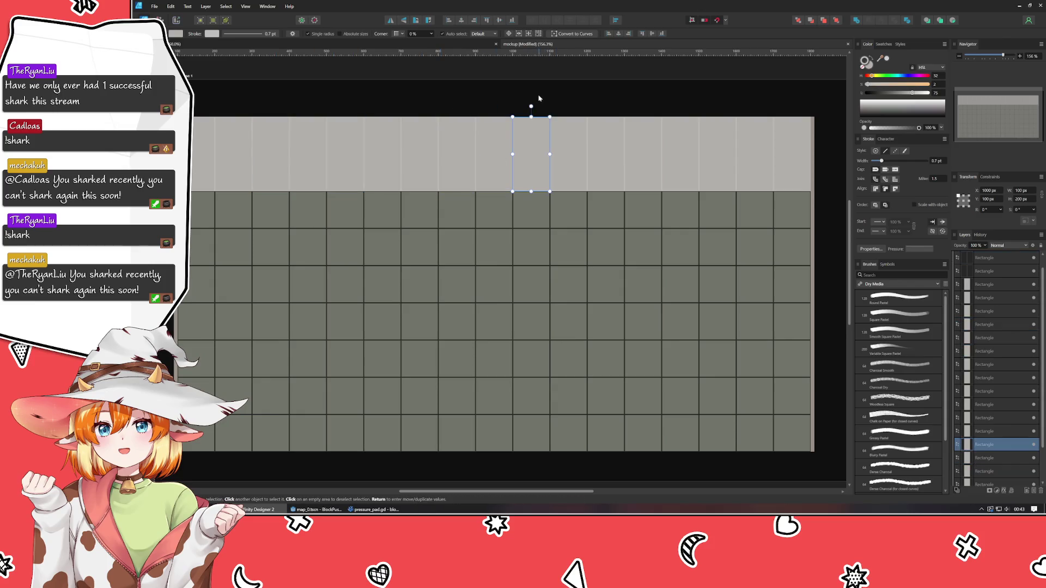
{"action": "left_click", "coordinate": [539, 98]}
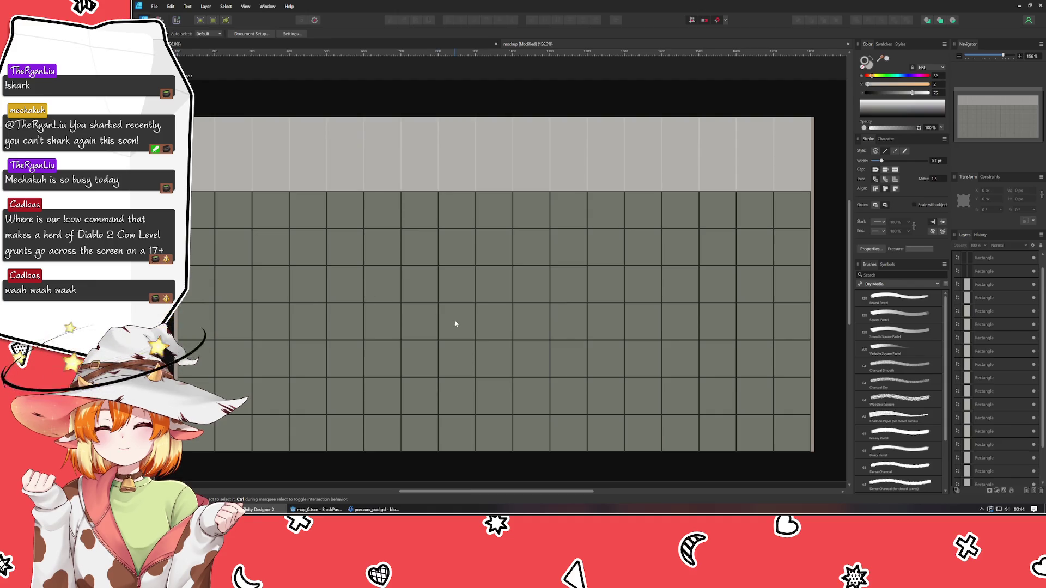
Step: Resize the artboard to W 2000 px and H 1200 px in the Transform panel
{"action": "scroll", "coordinate": [443, 226], "scroll_direction": "down", "scroll_amount": 3}
{"action": "scroll", "coordinate": [443, 226], "scroll_direction": "up", "scroll_amount": 3}
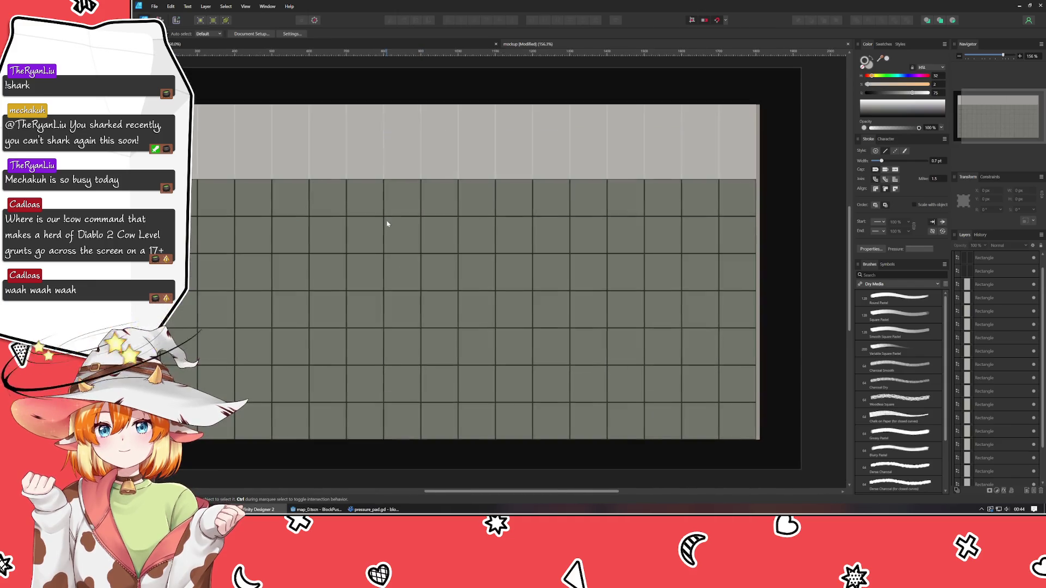
{"action": "scroll", "coordinate": [452, 237], "scroll_direction": "down", "scroll_amount": 2}
{"action": "scroll", "coordinate": [463, 236], "scroll_direction": "up", "scroll_amount": 2}
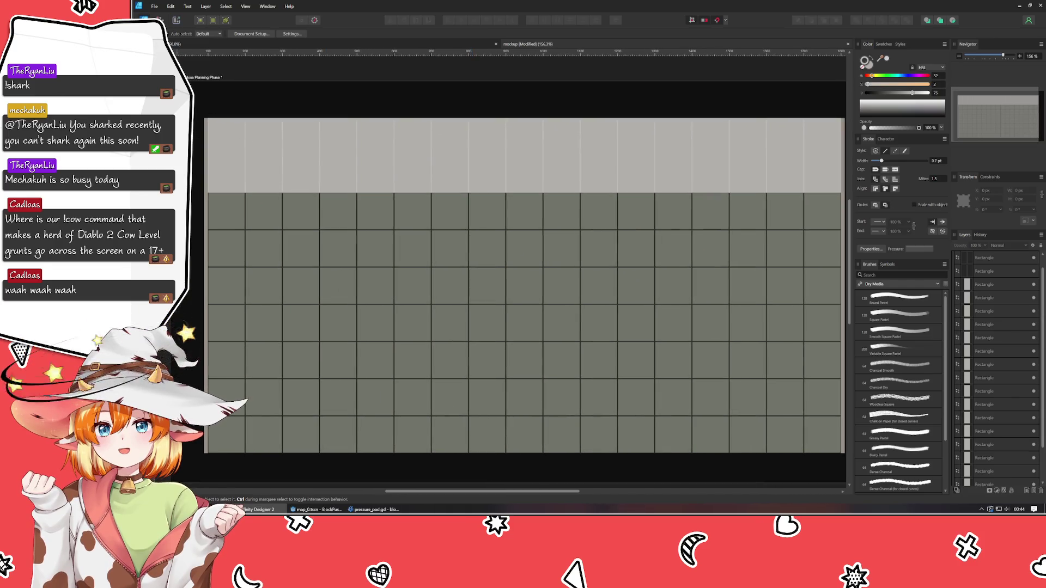
{"action": "left_click", "coordinate": [205, 77]}
{"action": "scroll", "coordinate": [329, 240], "scroll_direction": "down", "scroll_amount": 2}
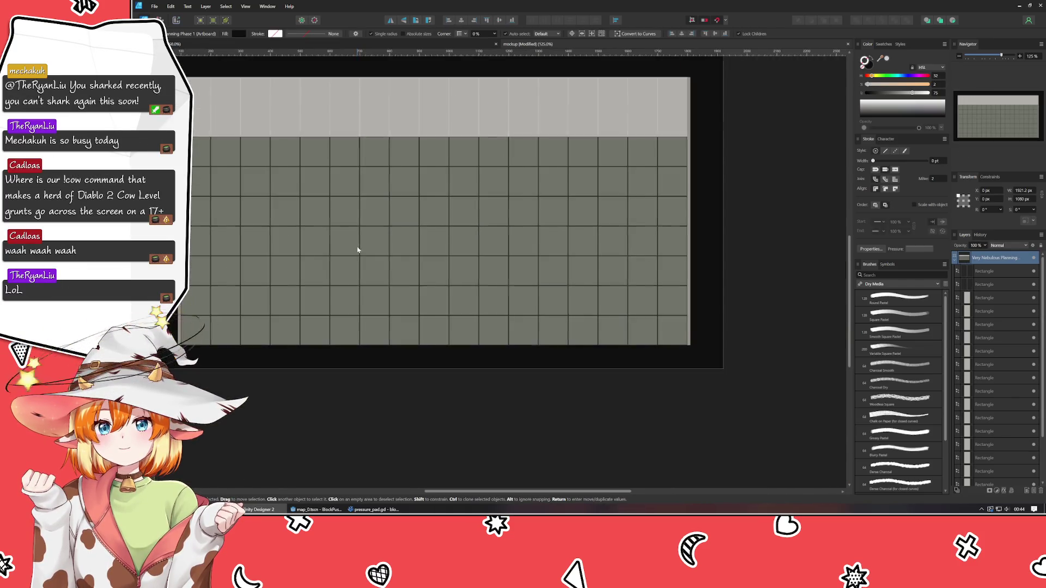
{"action": "mouse_move", "coordinate": [441, 370]}
{"action": "left_mouse_down"}
{"action": "mouse_move", "coordinate": [442, 417]}
{"action": "mouse_move", "coordinate": [441, 398]}
{"action": "left_mouse_up"}
{"action": "left_click", "coordinate": [1022, 191]}
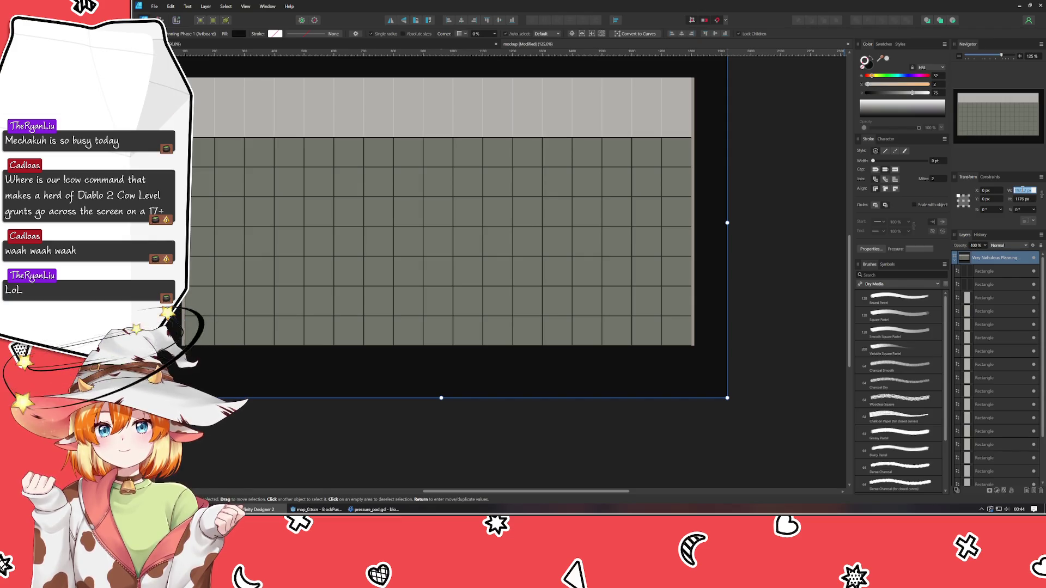
{"action": "key", "text": "Tab"}
{"action": "type", "text": "1200"}
{"action": "key", "text": "Return"}
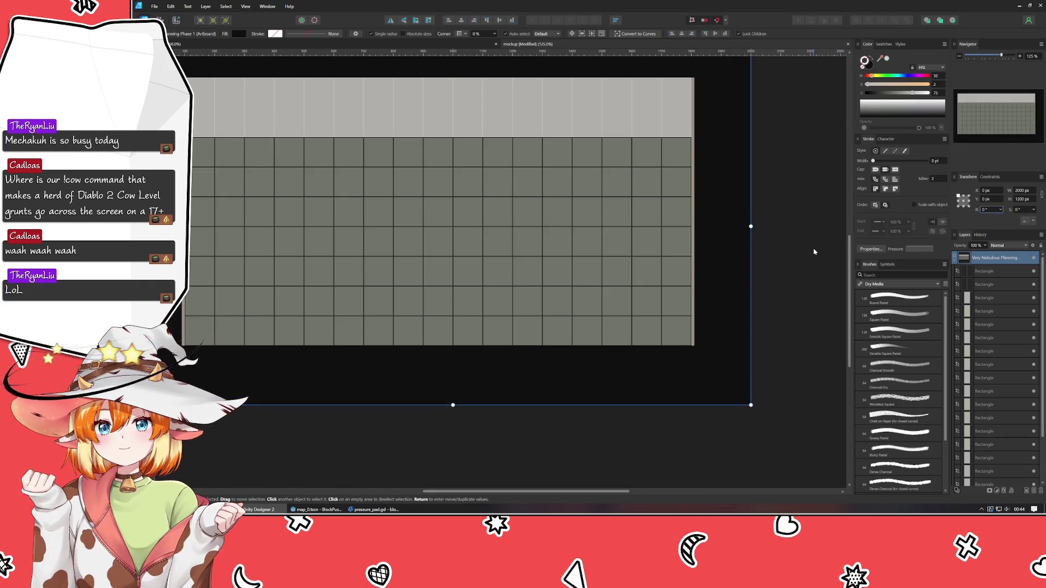
{"action": "left_click", "coordinate": [815, 251]}
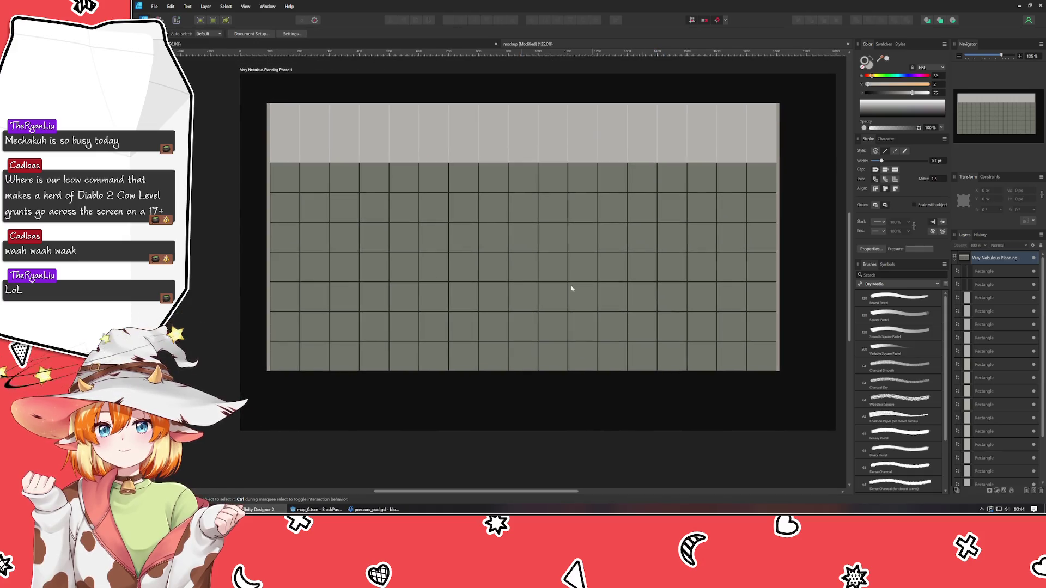
Step: Move a top-row light block below the grid and clone it rightward with Ctrl+J
{"action": "left_click", "coordinate": [337, 133]}
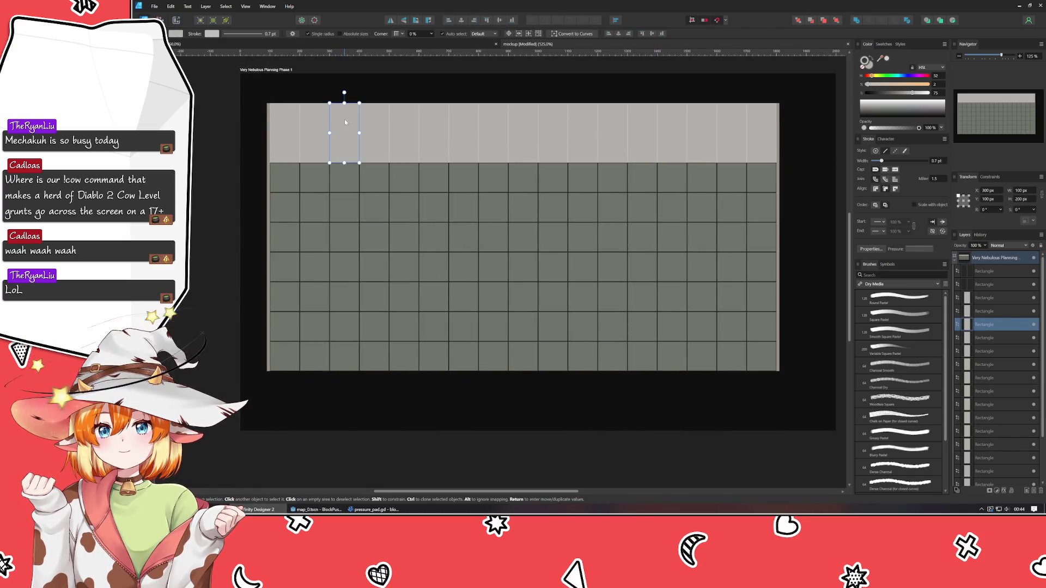
{"action": "mouse_move", "coordinate": [344, 122]}
{"action": "left_mouse_down"}
{"action": "mouse_move", "coordinate": [356, 428]}
{"action": "mouse_move", "coordinate": [350, 361]}
{"action": "mouse_move", "coordinate": [348, 399]}
{"action": "mouse_move", "coordinate": [292, 388]}
{"action": "left_mouse_up"}
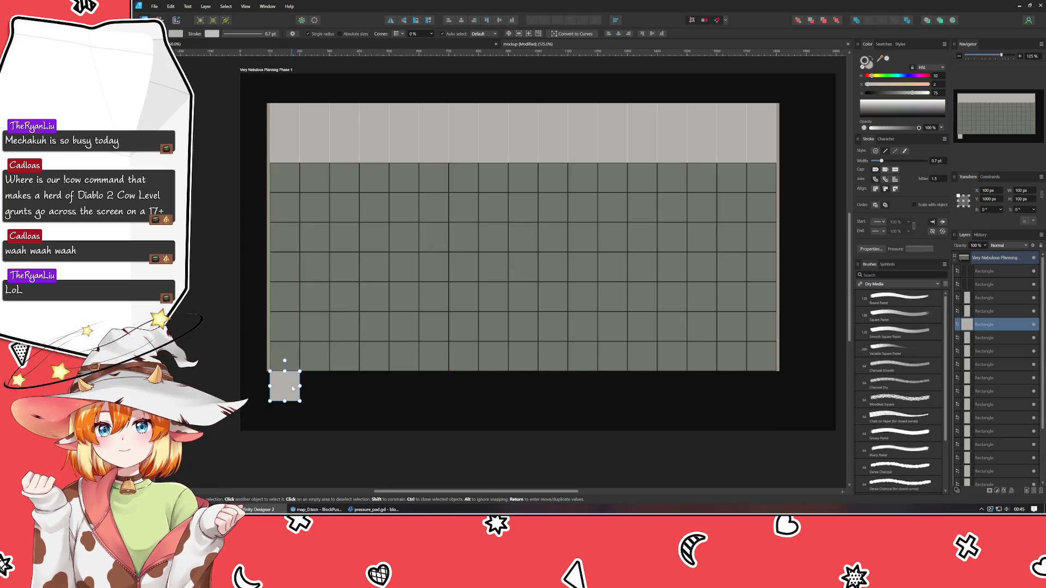
{"action": "scroll", "coordinate": [294, 389], "scroll_direction": "down", "scroll_amount": 5}
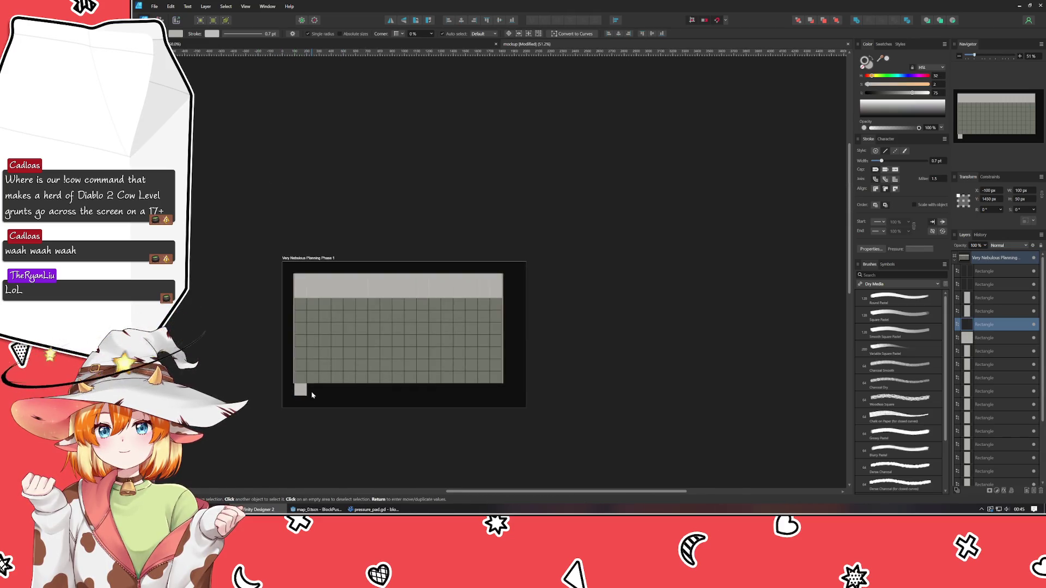
{"action": "scroll", "coordinate": [297, 406], "scroll_direction": "up", "scroll_amount": 5}
{"action": "left_click", "coordinate": [309, 348]}
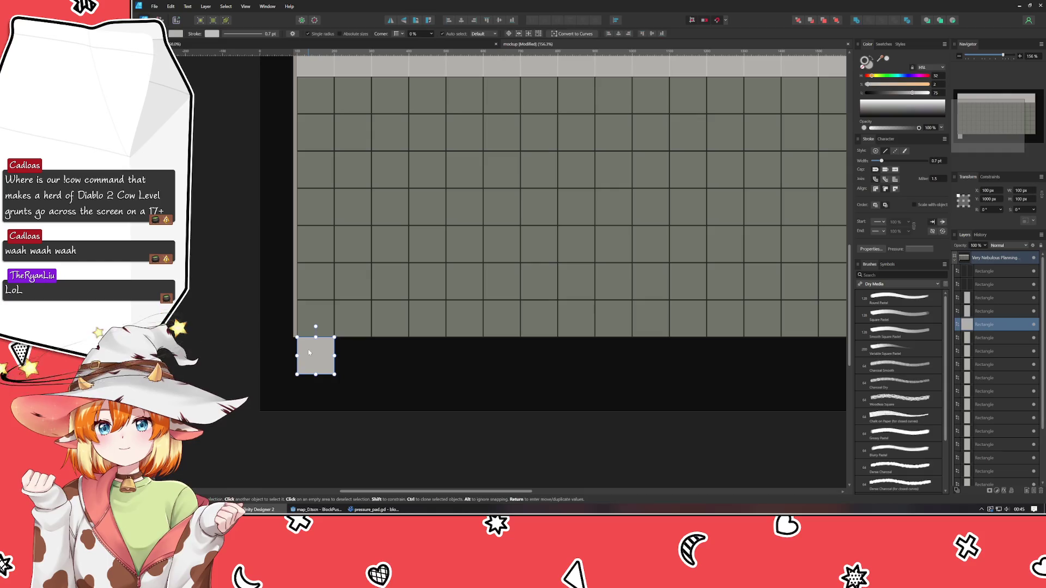
{"action": "left_click_drag", "start_coordinate": [309, 348], "coordinate": [351, 352], "text": "ctrl"}
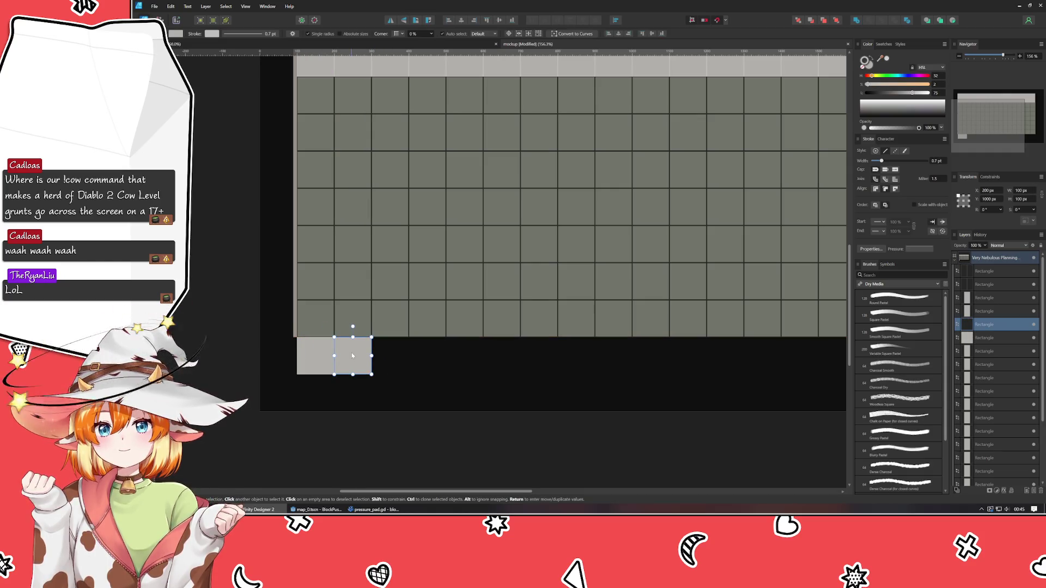
{"action": "key", "text": "ctrl+j"}
{"action": "key", "text": "ctrl+j"}
Step: Clone the five squares along the strip to complete the bottom row, then select the right edge line
{"action": "key", "text": "ctrl+j"}
{"action": "left_click_drag", "start_coordinate": [289, 388], "coordinate": [509, 335]}
{"action": "mouse_move", "coordinate": [388, 367]}
{"action": "left_mouse_down", "text": "ctrl"}
{"action": "mouse_move", "coordinate": [598, 368]}
{"action": "mouse_move", "coordinate": [572, 361]}
{"action": "left_mouse_up", "text": "ctrl"}
{"action": "key", "text": "ctrl+j"}
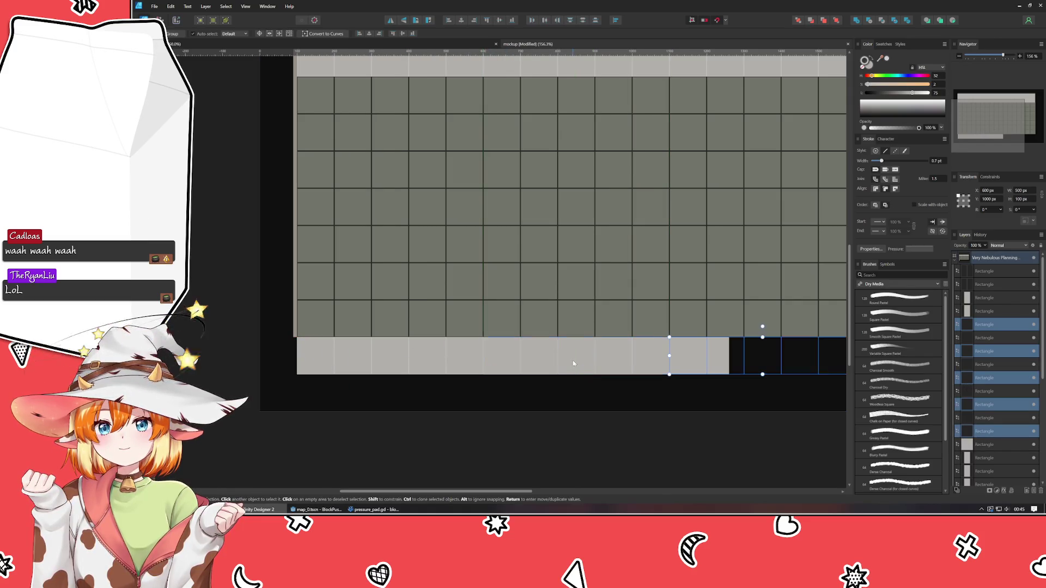
{"action": "left_click_drag", "start_coordinate": [523, 384], "coordinate": [345, 403]}
{"action": "mouse_move", "coordinate": [692, 404]}
{"action": "left_mouse_down"}
{"action": "mouse_move", "coordinate": [582, 354]}
{"action": "mouse_move", "coordinate": [678, 372]}
{"action": "left_mouse_up"}
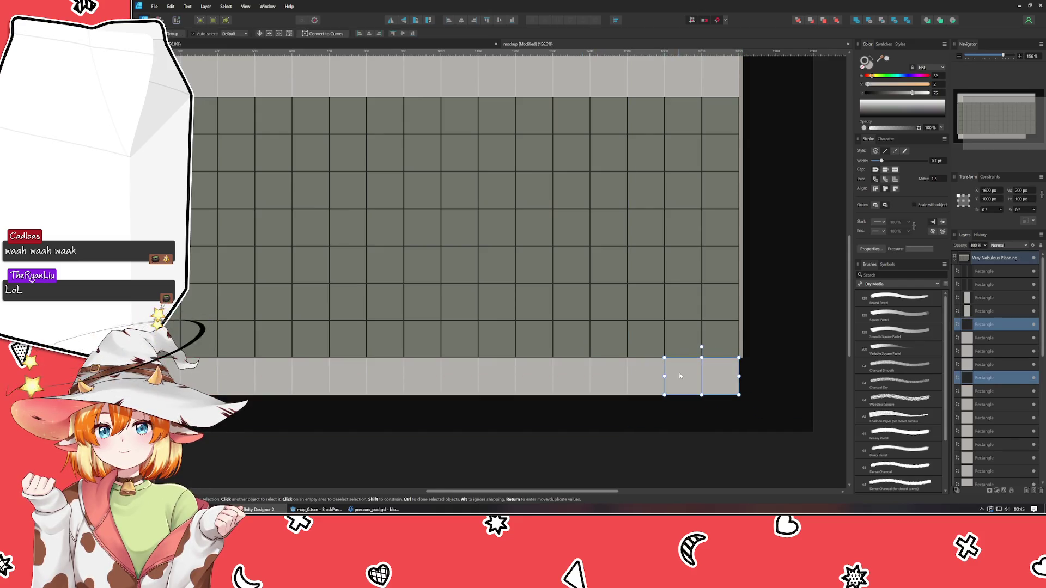
{"action": "left_click", "coordinate": [643, 423]}
{"action": "key", "text": "ctrl+1"}
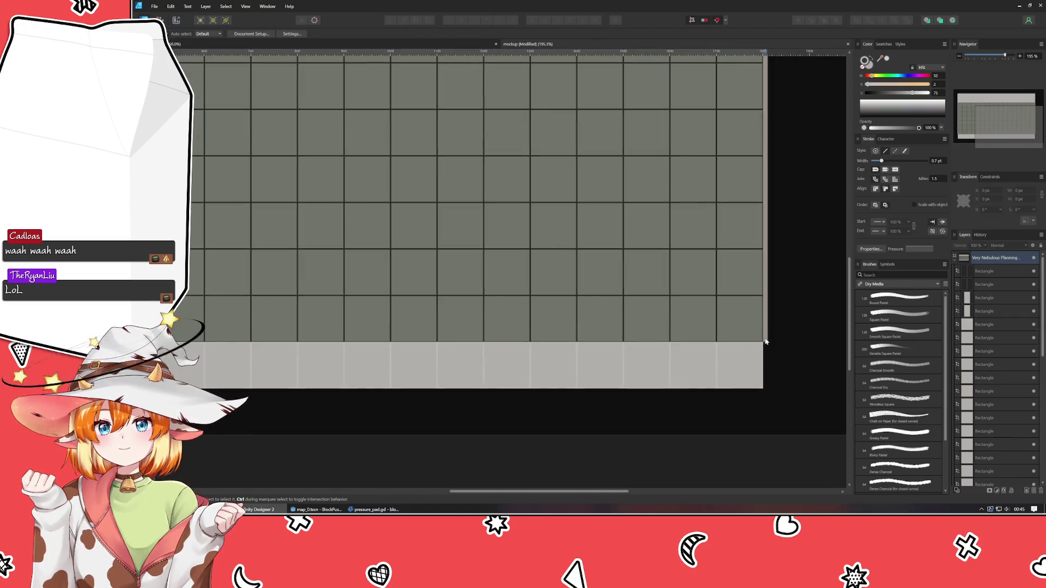
{"action": "left_click", "coordinate": [765, 341]}
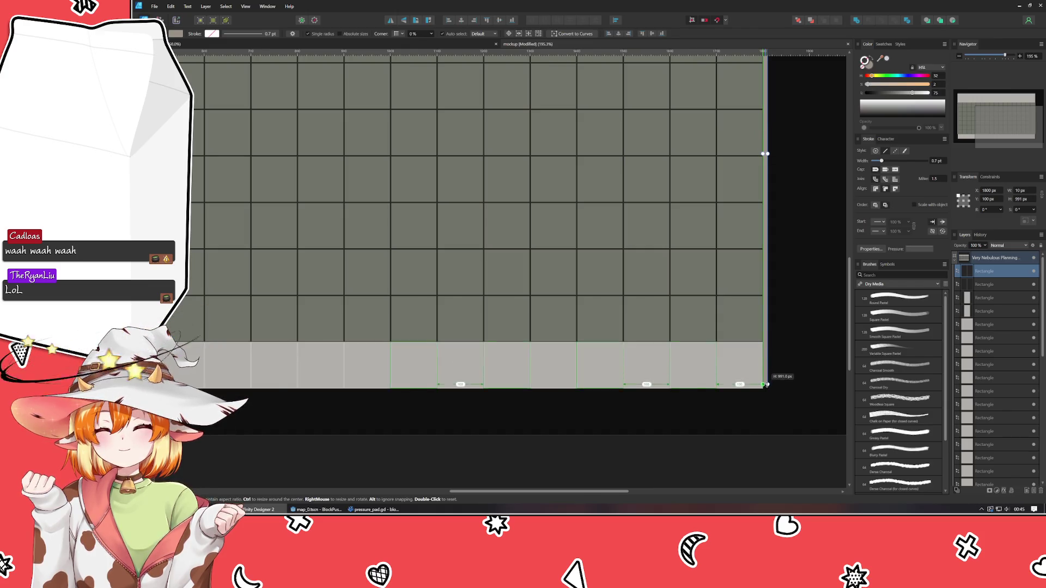
Step: Stretch the left edge line down to 1000 px height alongside the new row
{"action": "left_click", "coordinate": [666, 437]}
{"action": "scroll", "coordinate": [409, 380], "scroll_direction": "left", "scroll_amount": 1}
{"action": "scroll", "coordinate": [409, 380], "scroll_direction": "left", "scroll_amount": 10}
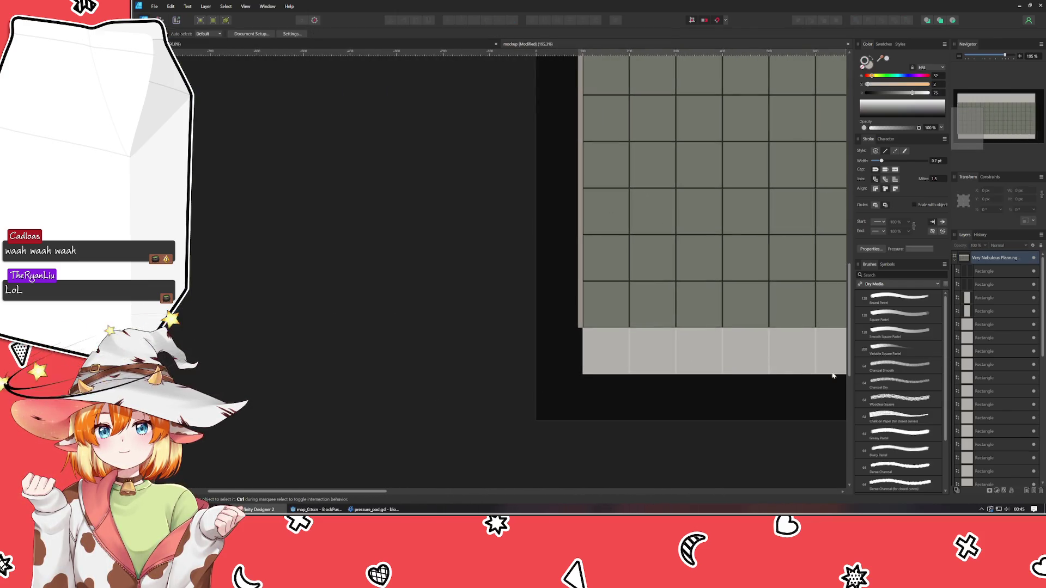
{"action": "left_click", "coordinate": [580, 324]}
{"action": "left_click_drag", "start_coordinate": [580, 327], "coordinate": [580, 374]}
{"action": "left_click", "coordinate": [630, 409]}
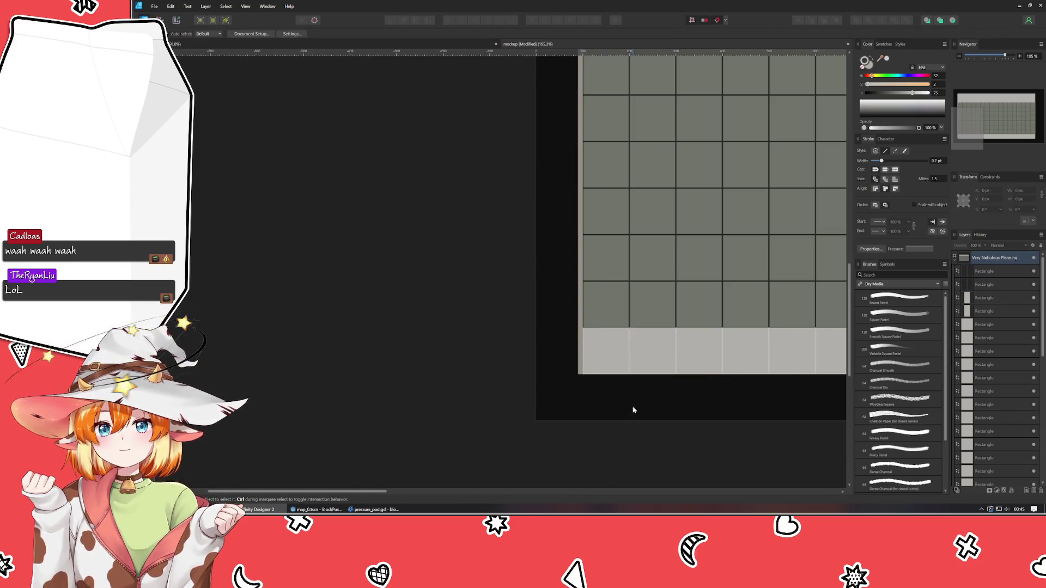
Step: Save the mockup with Ctrl+S
{"action": "scroll", "coordinate": [724, 408], "scroll_direction": "down", "scroll_amount": 5}
{"action": "scroll", "coordinate": [420, 401], "scroll_direction": "up", "scroll_amount": 2}
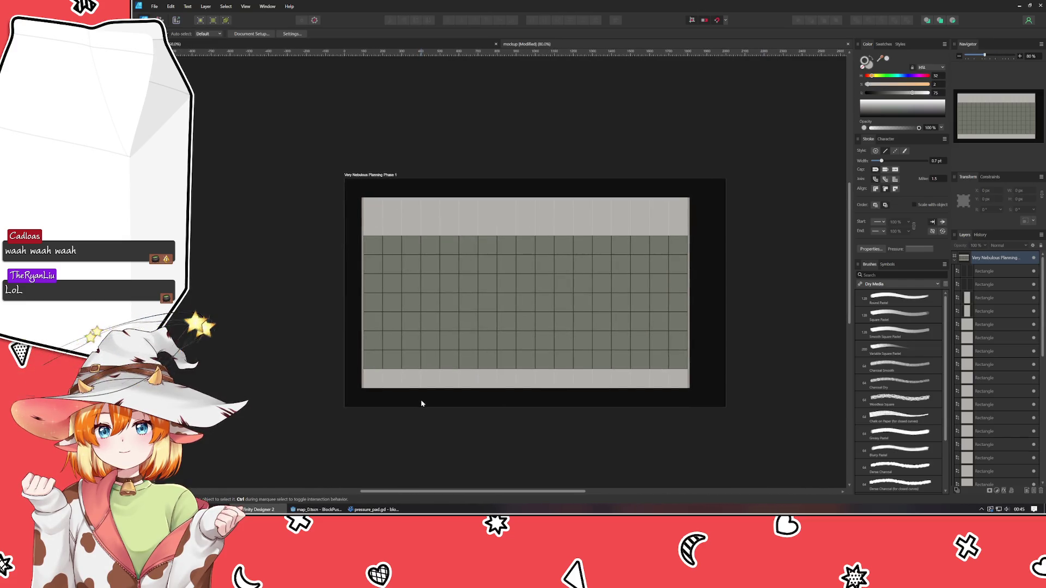
{"action": "key", "text": "ctrl+s"}
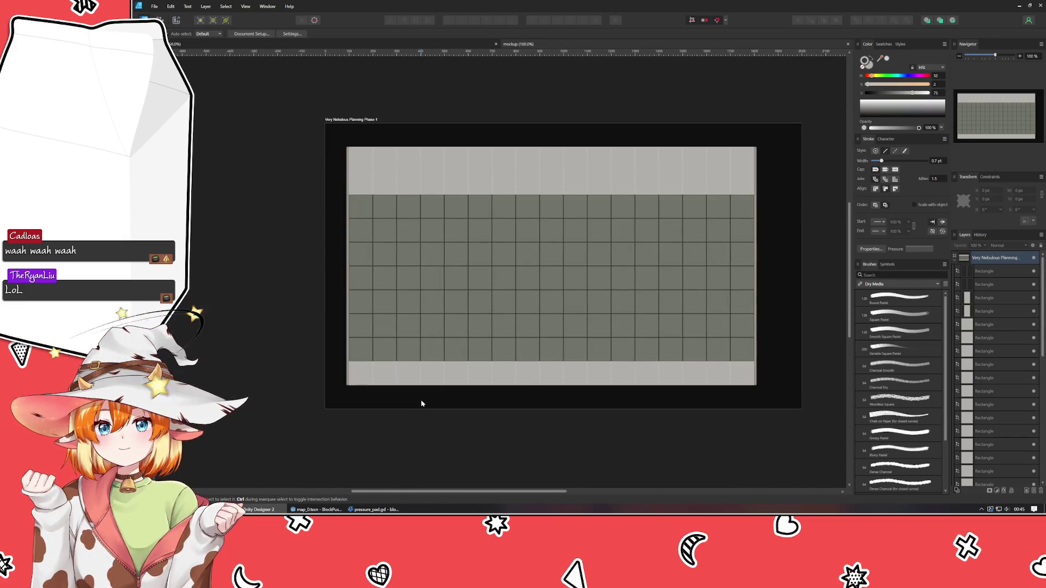
{"action": "scroll", "coordinate": [421, 403], "scroll_direction": "up", "scroll_amount": 1}
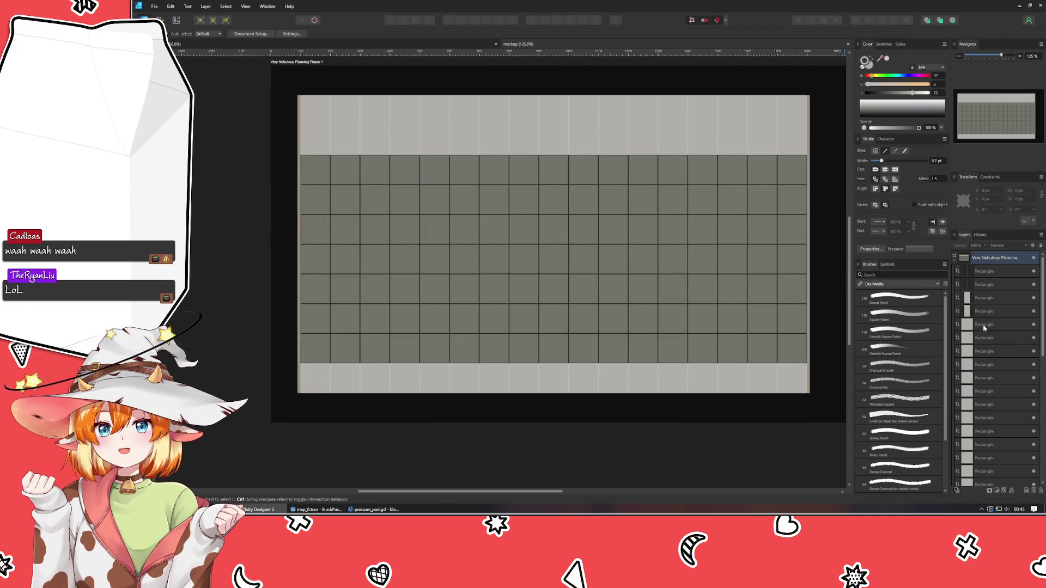
Step: Slightly lighten the fill of the bottom row of light blocks
{"action": "left_click", "coordinate": [989, 364]}
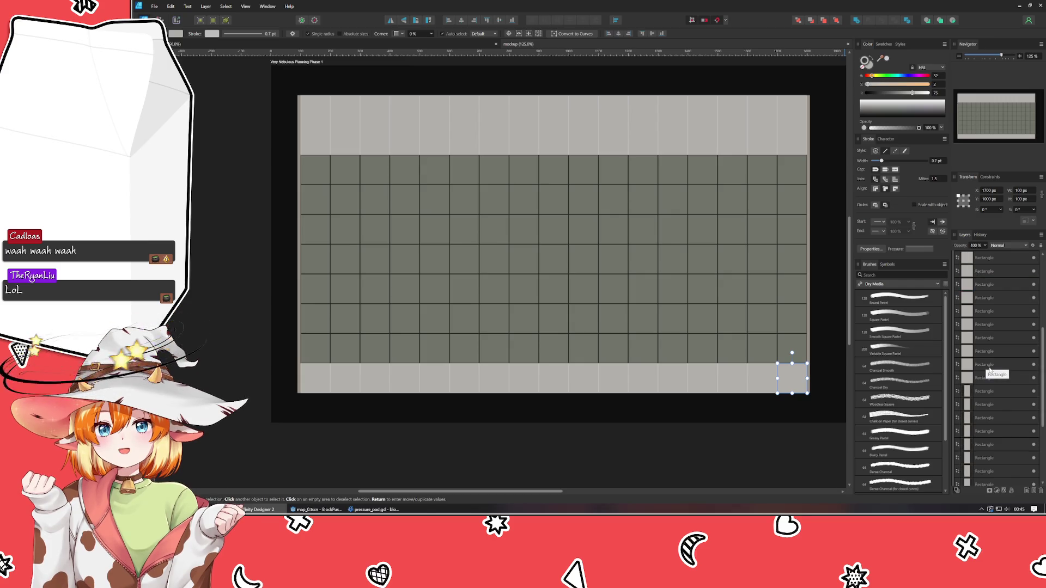
{"action": "left_click", "coordinate": [962, 321], "text": "shift"}
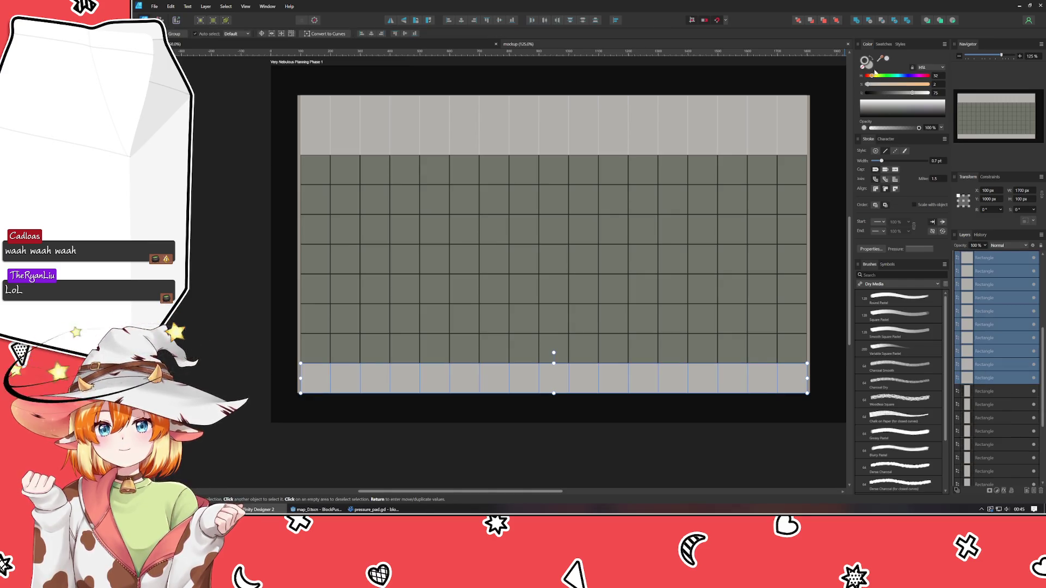
{"action": "left_click", "coordinate": [936, 94]}
{"action": "left_click", "coordinate": [722, 446]}
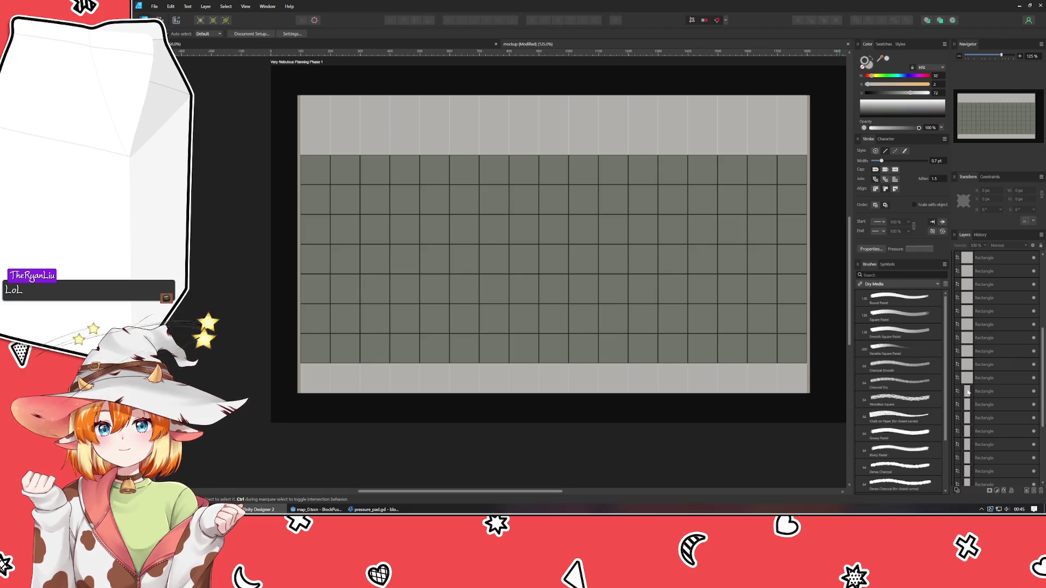
Step: Group the top row of blocks and the bottom row of blocks separately
{"action": "left_click", "coordinate": [990, 379]}
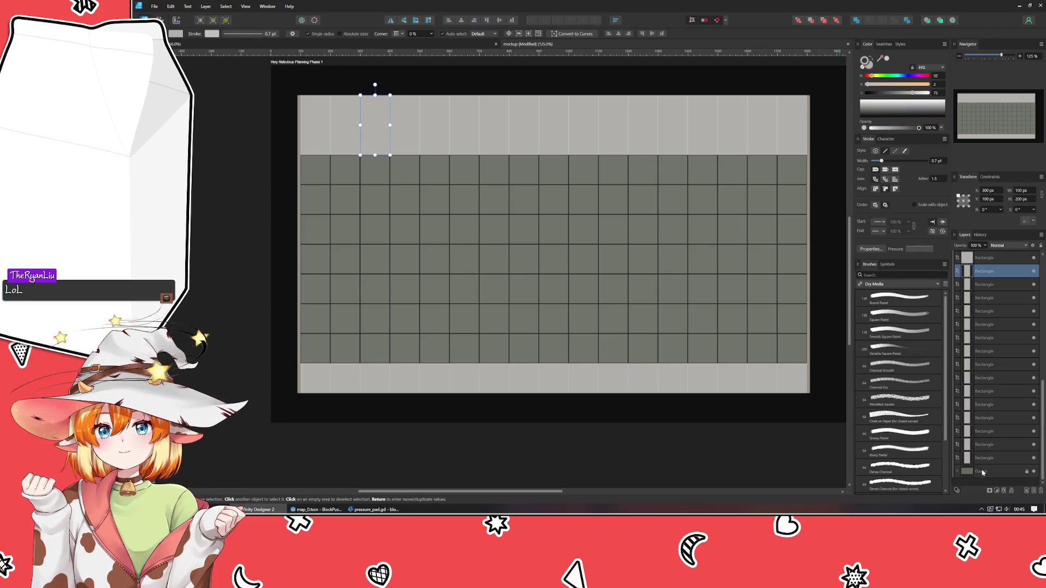
{"action": "left_click", "coordinate": [993, 459], "text": "shift"}
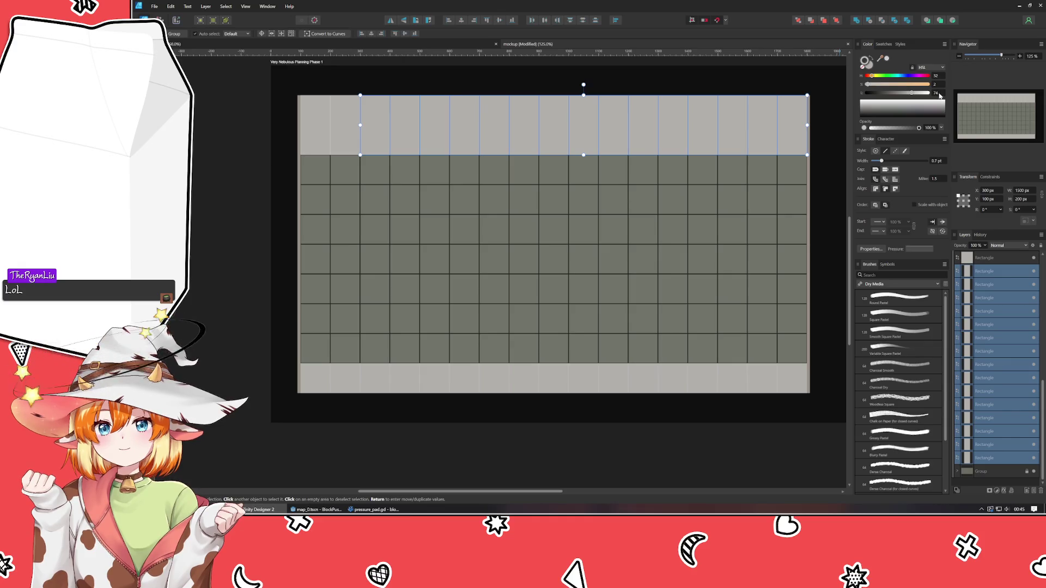
{"action": "key", "text": "ctrl+g"}
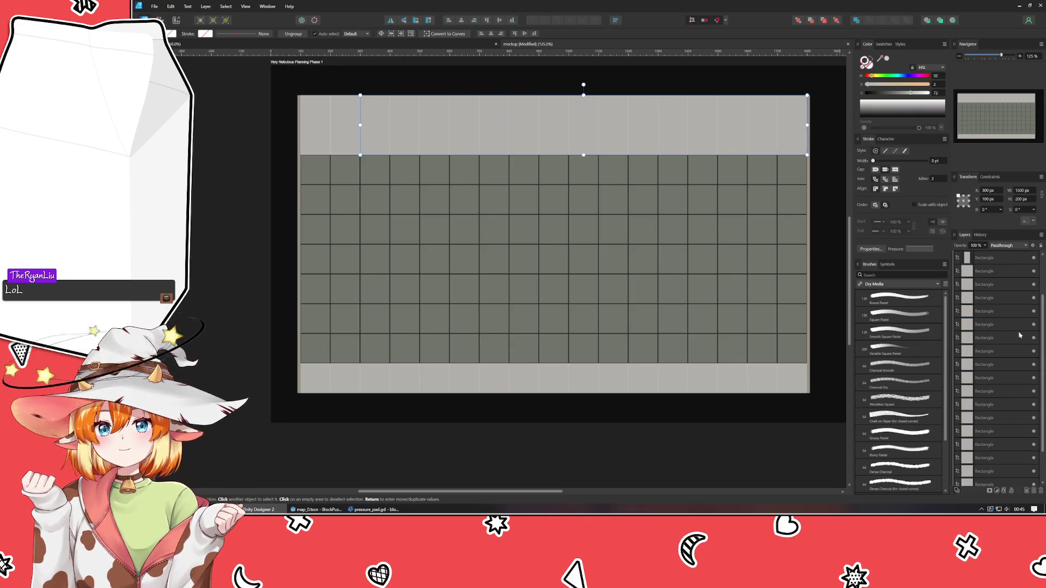
{"action": "left_click", "coordinate": [981, 446]}
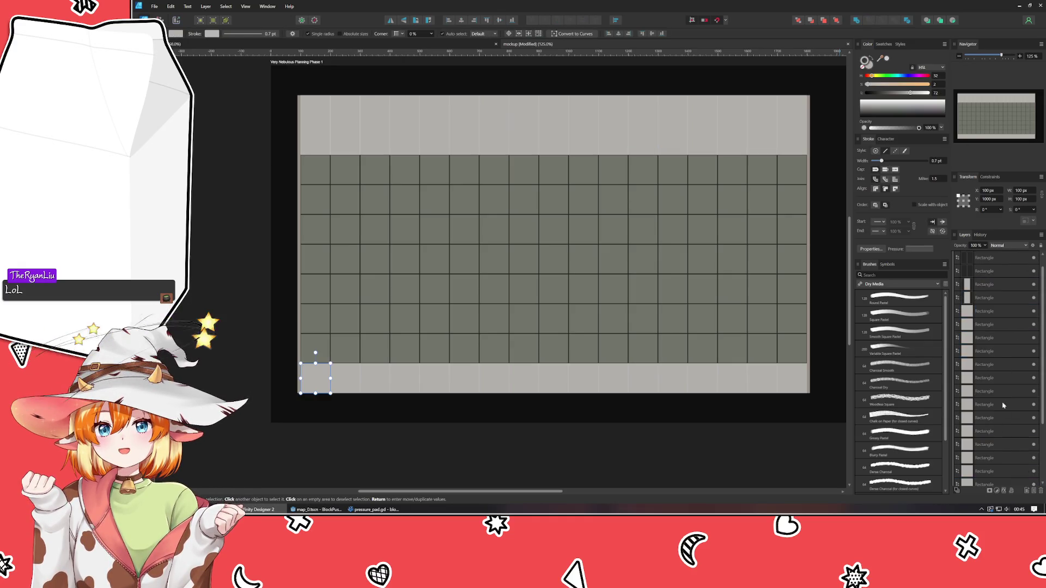
{"action": "left_click", "coordinate": [981, 314], "text": "shift"}
{"action": "key", "text": "ctrl+g"}
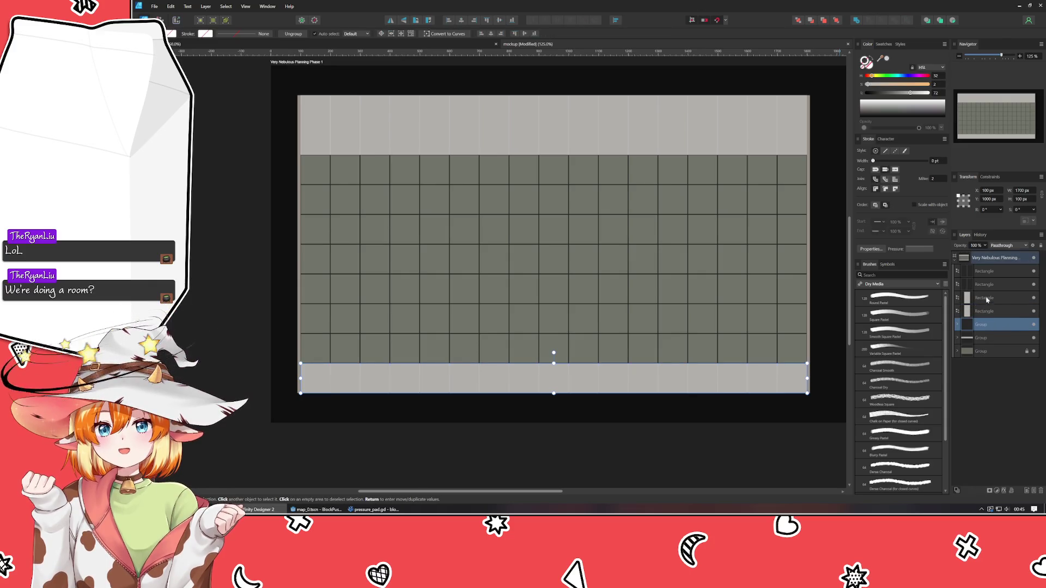
Step: Move the two loose top-left rectangles into an existing group in the Layers panel
{"action": "left_click", "coordinate": [986, 300]}
{"action": "left_click", "coordinate": [984, 313], "text": "shift"}
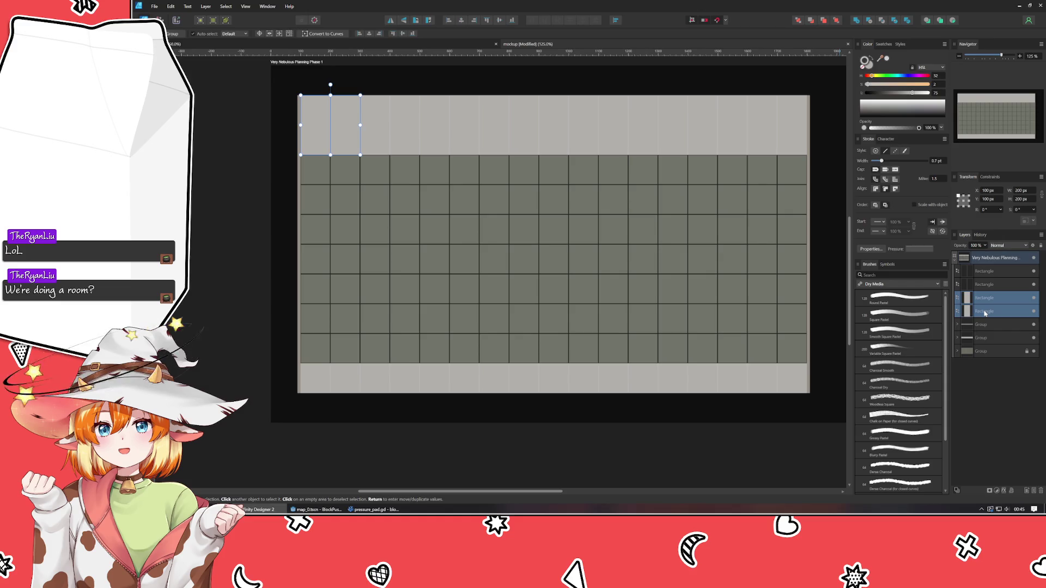
{"action": "key", "text": "ctrl+z"}
{"action": "key", "text": "ctrl+shift+z"}
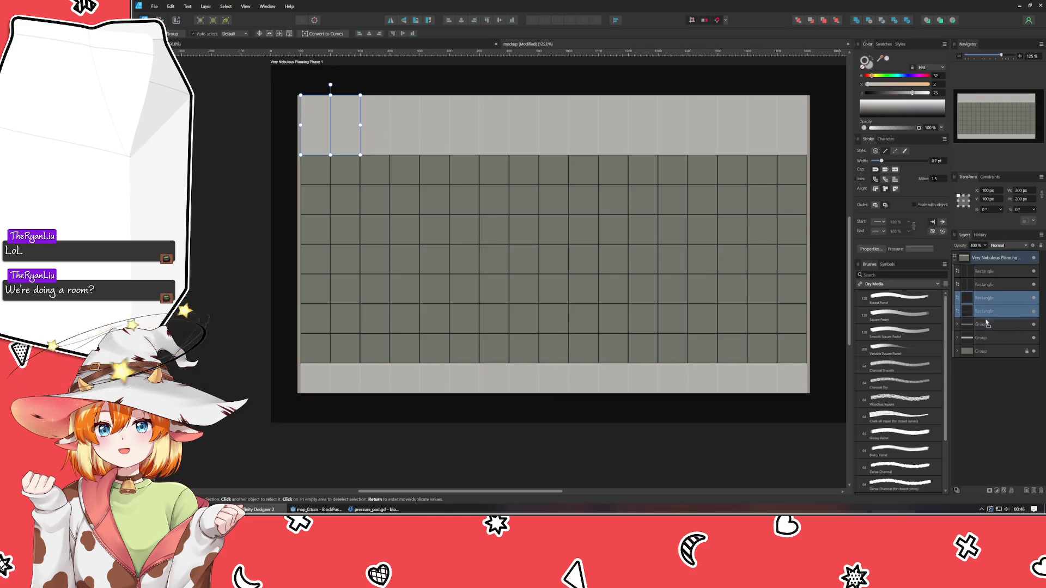
{"action": "left_click_drag", "start_coordinate": [987, 342], "coordinate": [987, 342]}
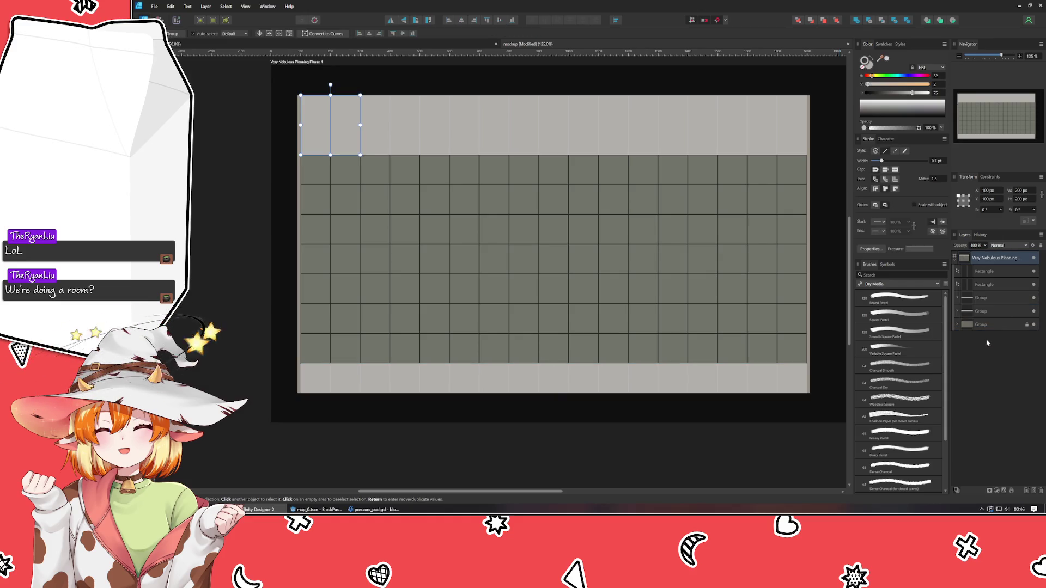
Step: Inspect the group contents and both edge strips in Layers, then deselect everything
{"action": "left_click", "coordinate": [983, 285]}
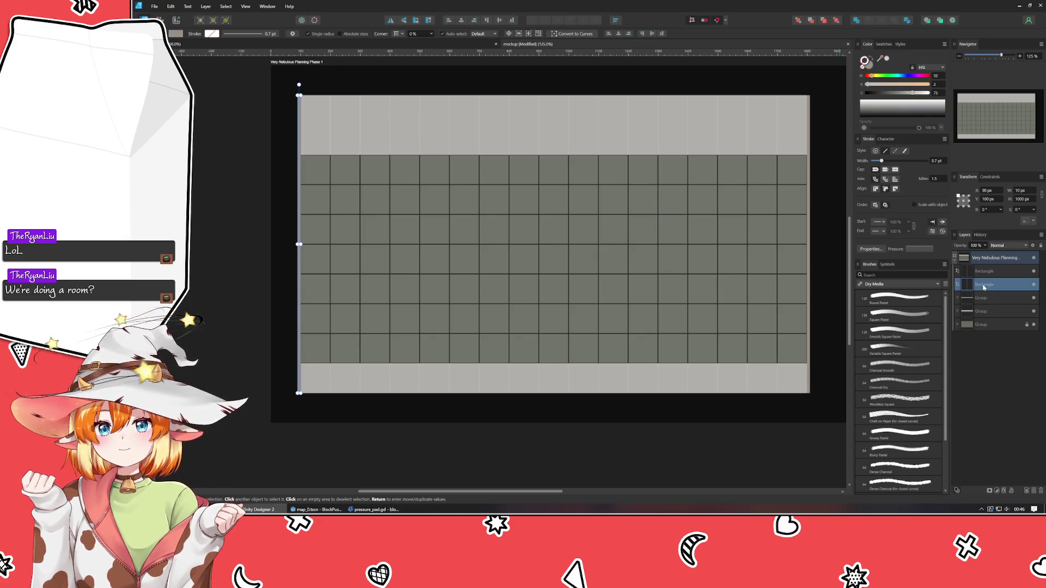
{"action": "left_click", "coordinate": [957, 311]}
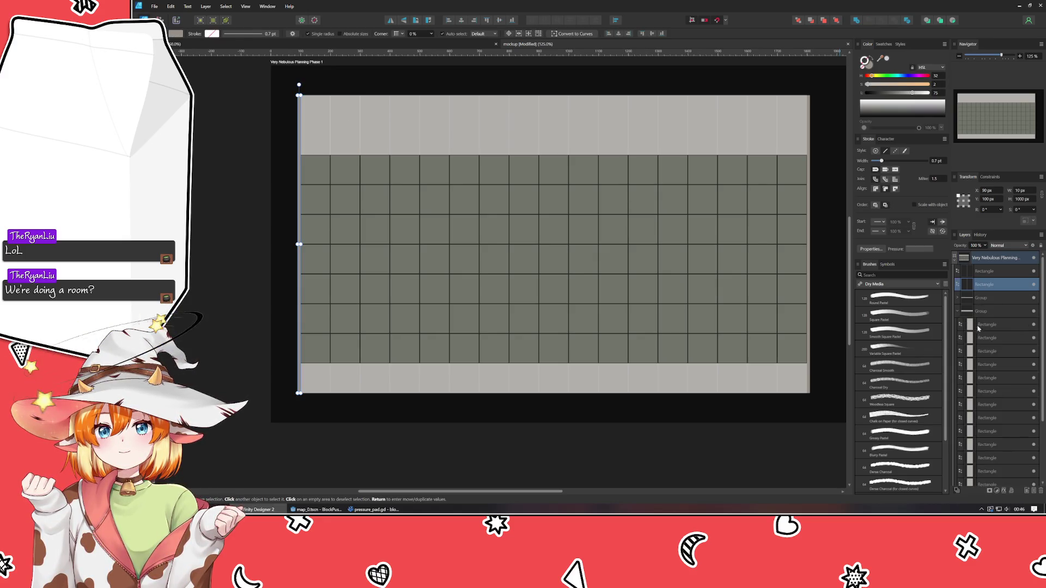
{"action": "left_click", "coordinate": [995, 337]}
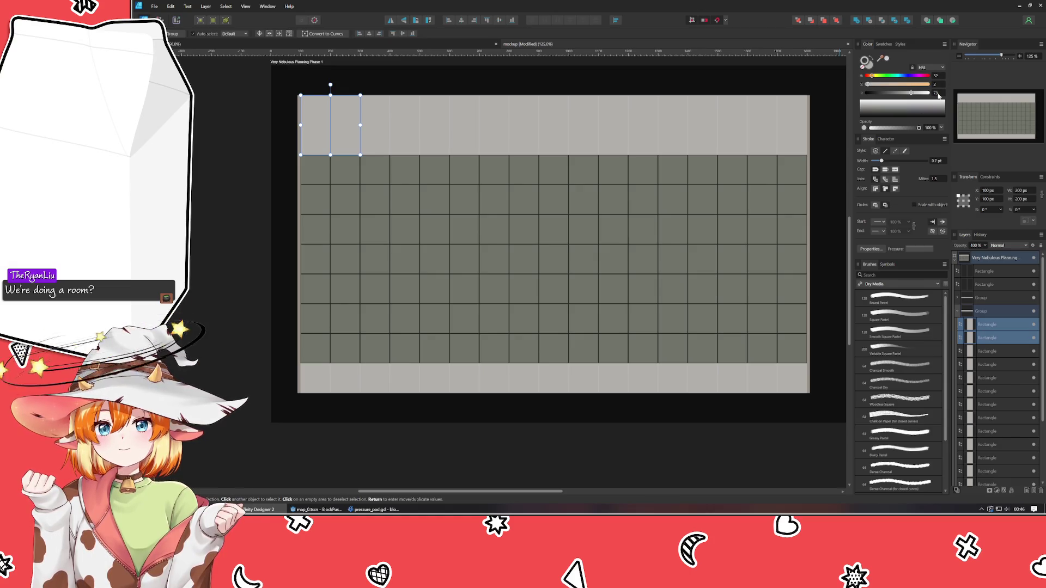
{"action": "left_click", "coordinate": [957, 311]}
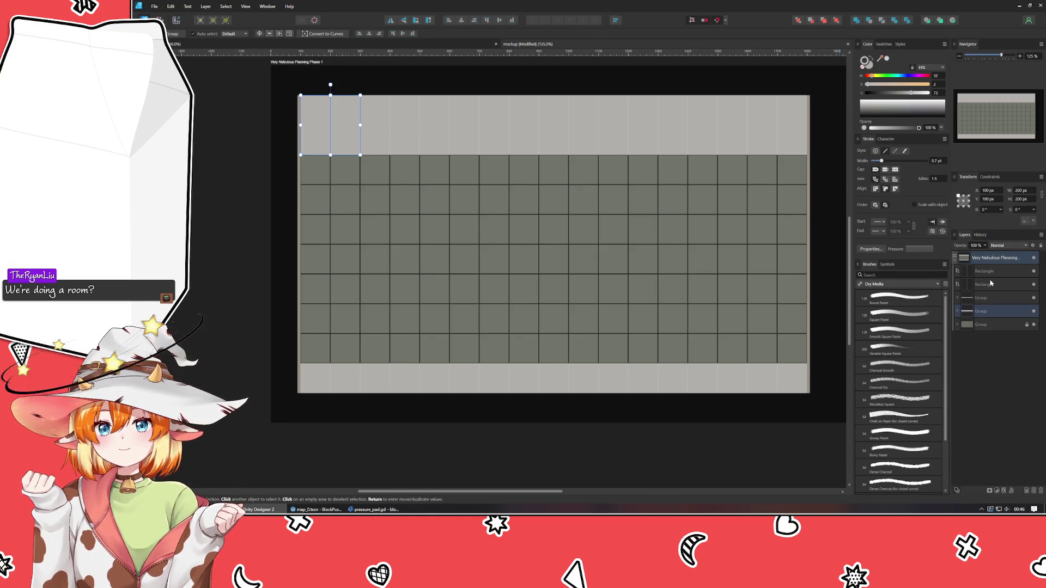
{"action": "left_click", "coordinate": [983, 284]}
{"action": "left_click", "coordinate": [983, 271]}
{"action": "left_click", "coordinate": [620, 465]}
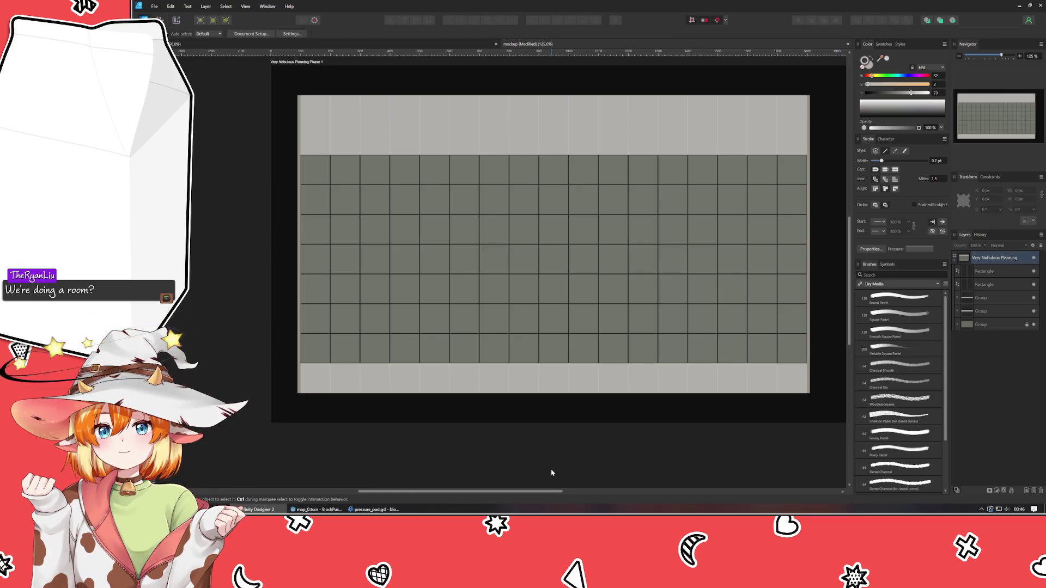
Step: Save the mockup, then unlock and select the bottom grid group
{"action": "key", "text": "ctrl+s"}
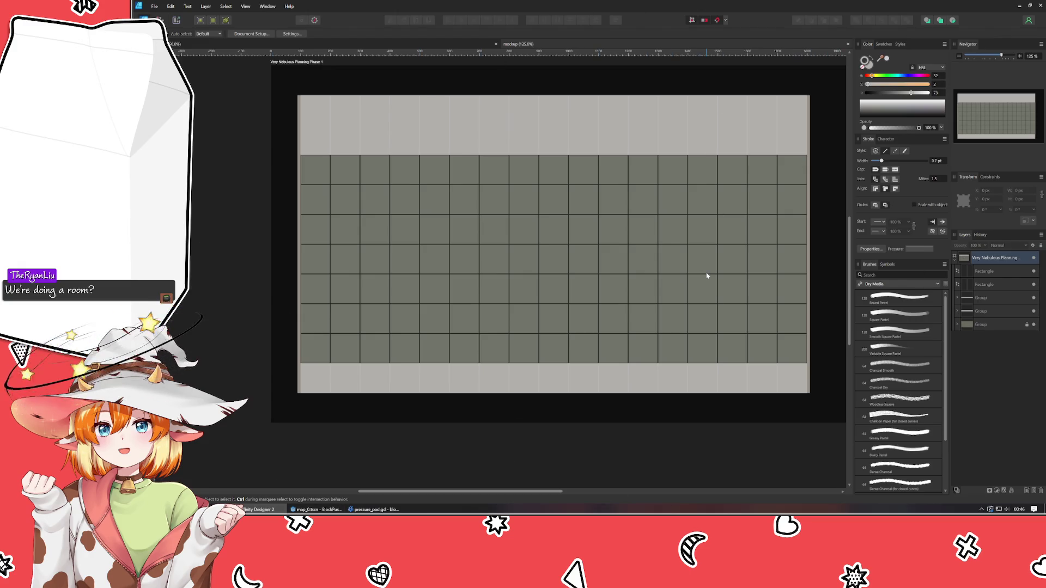
{"action": "left_click", "coordinate": [1027, 326]}
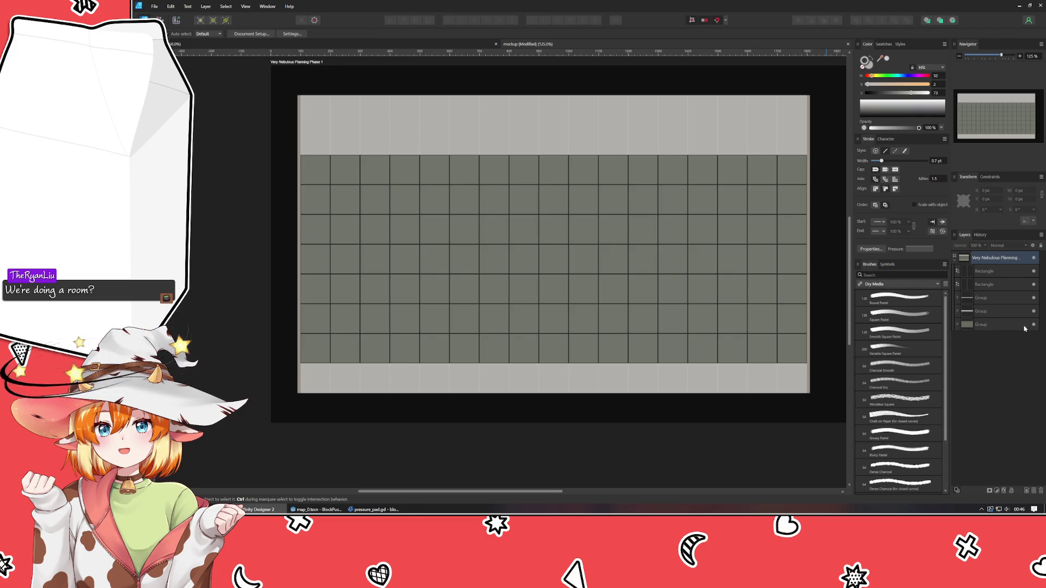
{"action": "left_click", "coordinate": [1009, 328]}
Step: Expand the grid group and try selecting its rectangles, clearing the selection between attempts
{"action": "left_click", "coordinate": [957, 325]}
{"action": "left_click", "coordinate": [1001, 352]}
{"action": "scroll", "coordinate": [1001, 355], "scroll_direction": "down", "scroll_amount": 3}
{"action": "scroll", "coordinate": [1001, 355], "scroll_direction": "down", "scroll_amount": 5}
{"action": "left_click", "coordinate": [988, 472], "text": "shift"}
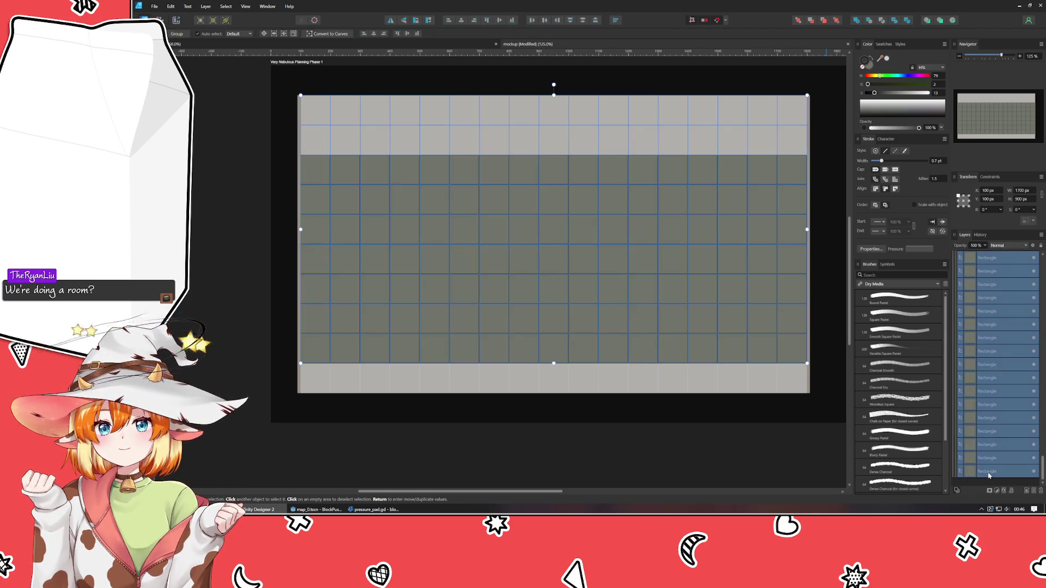
{"action": "scroll", "coordinate": [937, 95], "scroll_direction": "up", "scroll_amount": 2}
{"action": "left_click", "coordinate": [750, 429]}
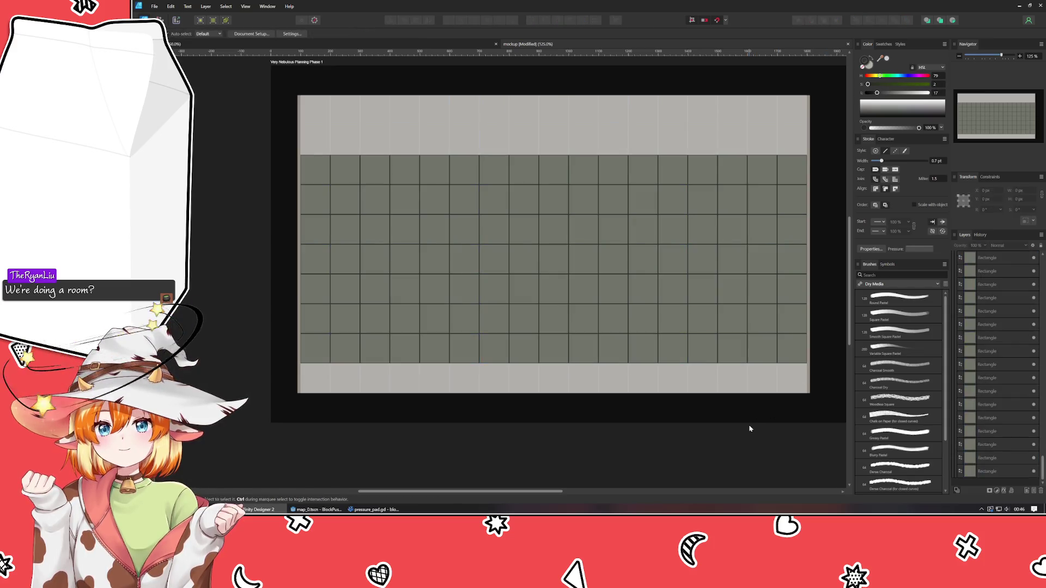
{"action": "left_click", "coordinate": [1000, 473]}
{"action": "scroll", "coordinate": [991, 381], "scroll_direction": "up", "scroll_amount": 1}
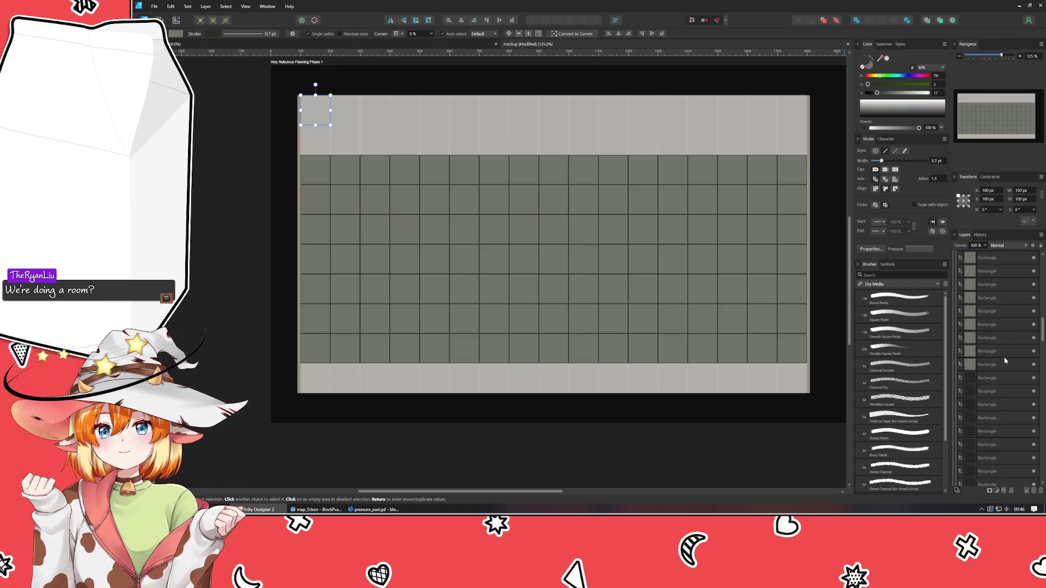
{"action": "scroll", "coordinate": [988, 348], "scroll_direction": "up", "scroll_amount": 5}
{"action": "left_click", "coordinate": [987, 327]}
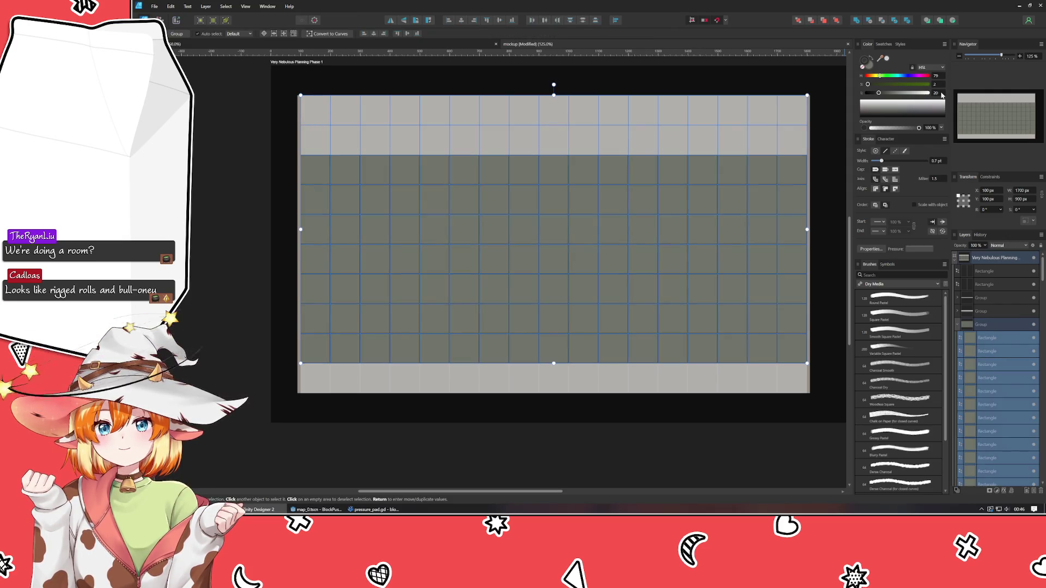
{"action": "left_click", "coordinate": [632, 439]}
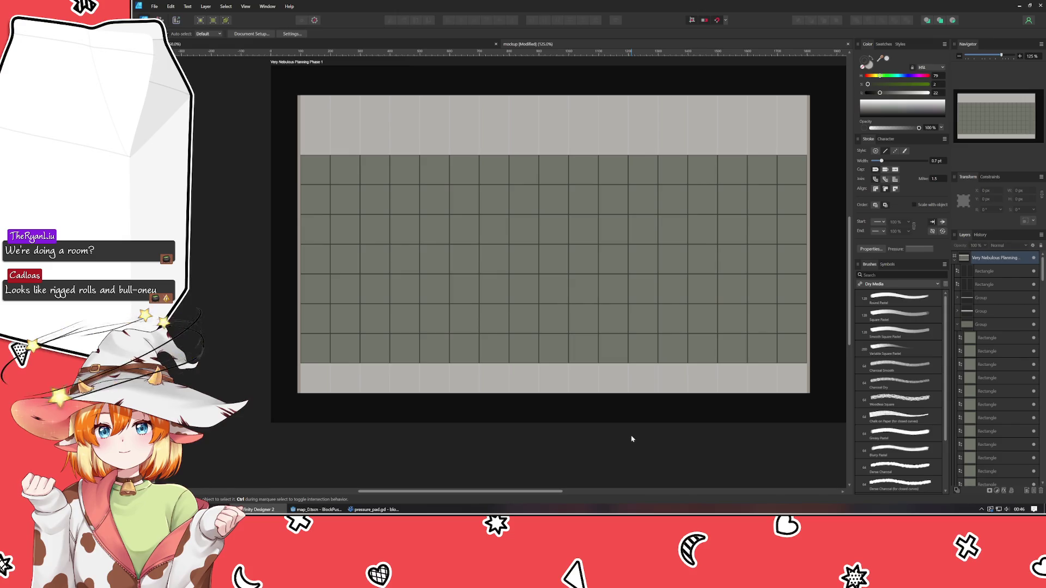
Step: Select all grid rectangles, raise the L slider to lighten their colour, then collapse the list
{"action": "left_click", "coordinate": [993, 355]}
{"action": "scroll", "coordinate": [993, 349], "scroll_direction": "down", "scroll_amount": 3}
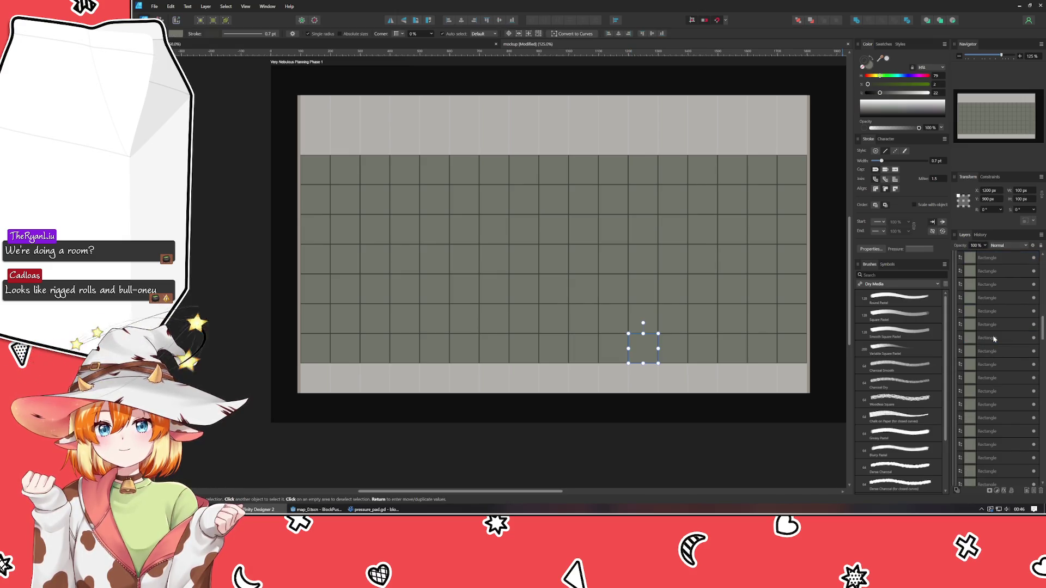
{"action": "scroll", "coordinate": [993, 339], "scroll_direction": "down", "scroll_amount": 2}
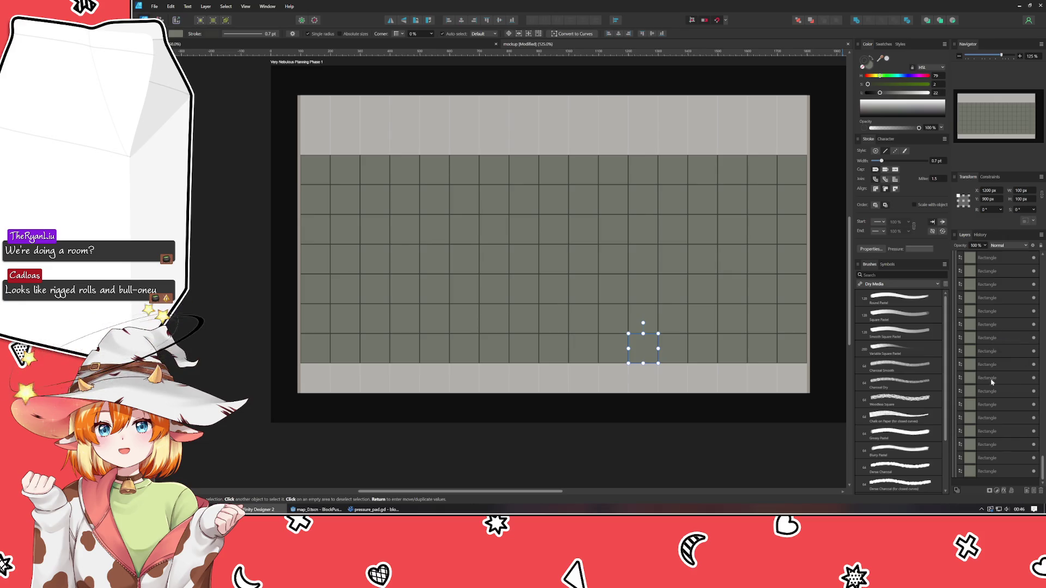
{"action": "left_click", "coordinate": [983, 472], "text": "shift"}
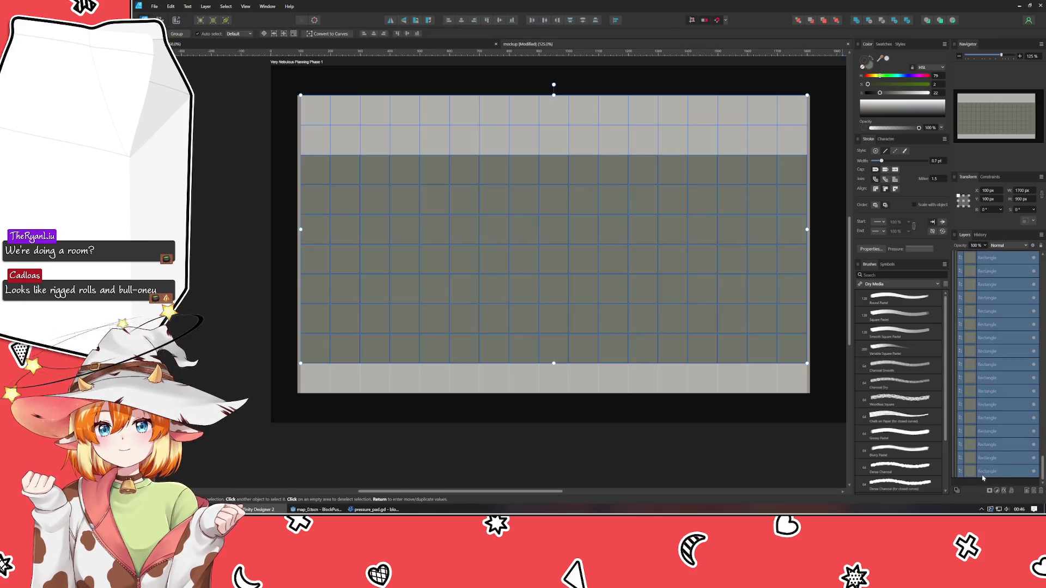
{"action": "left_click_drag", "start_coordinate": [880, 93], "coordinate": [884, 95]}
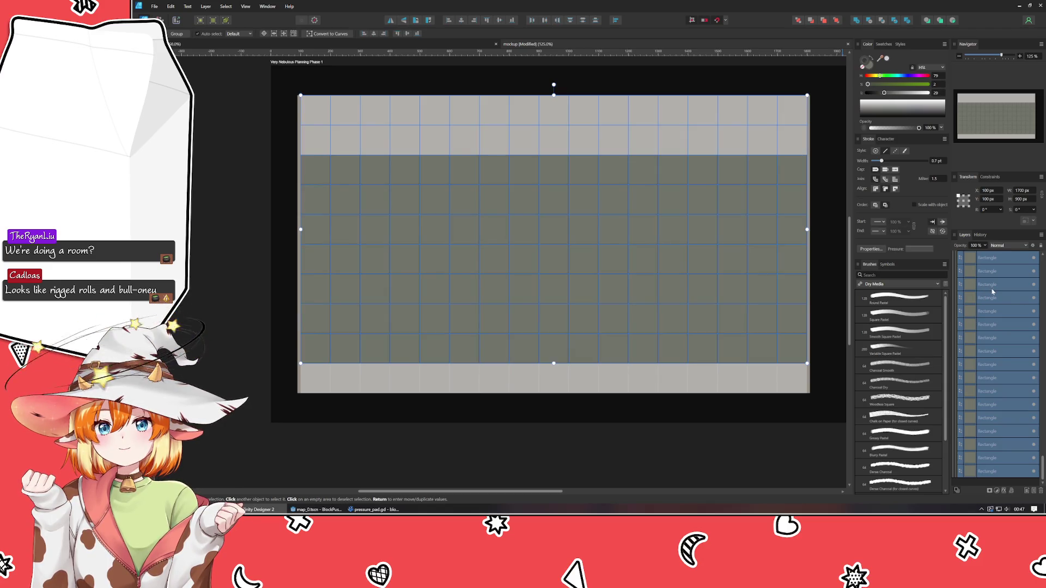
{"action": "scroll", "coordinate": [980, 287], "scroll_direction": "up", "scroll_amount": 3}
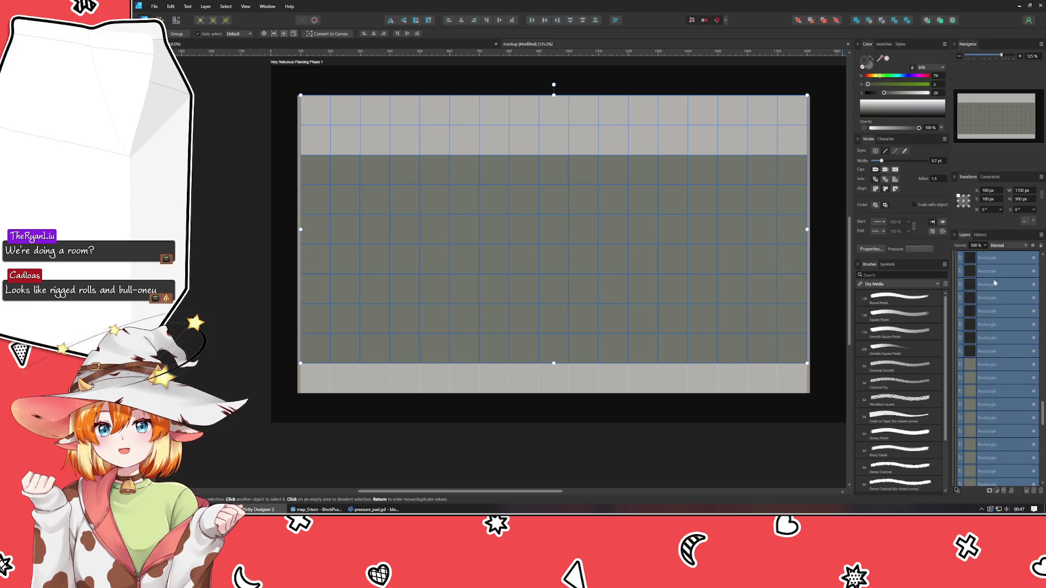
{"action": "left_click", "coordinate": [959, 284]}
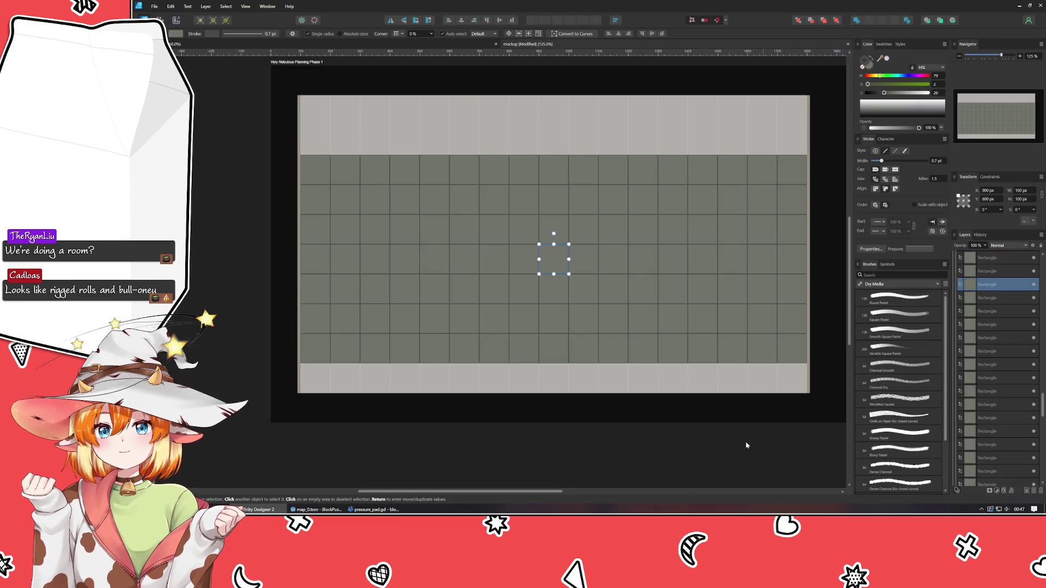
{"action": "left_click", "coordinate": [956, 381]}
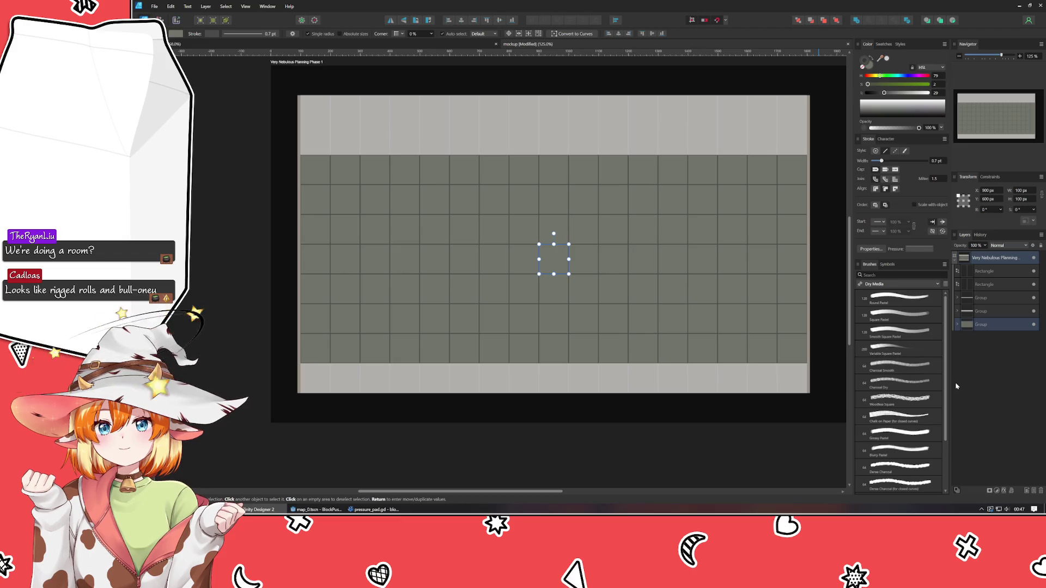
{"action": "left_click", "coordinate": [627, 464]}
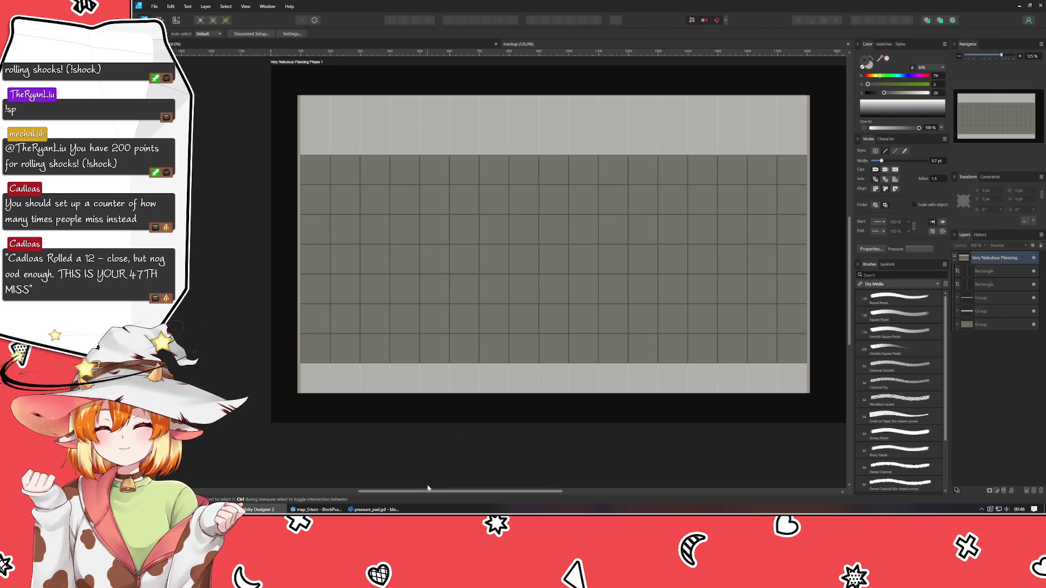
Step: Draw a 100 × 100 px square near the grid centre at X 799 px
{"action": "key", "text": "m"}
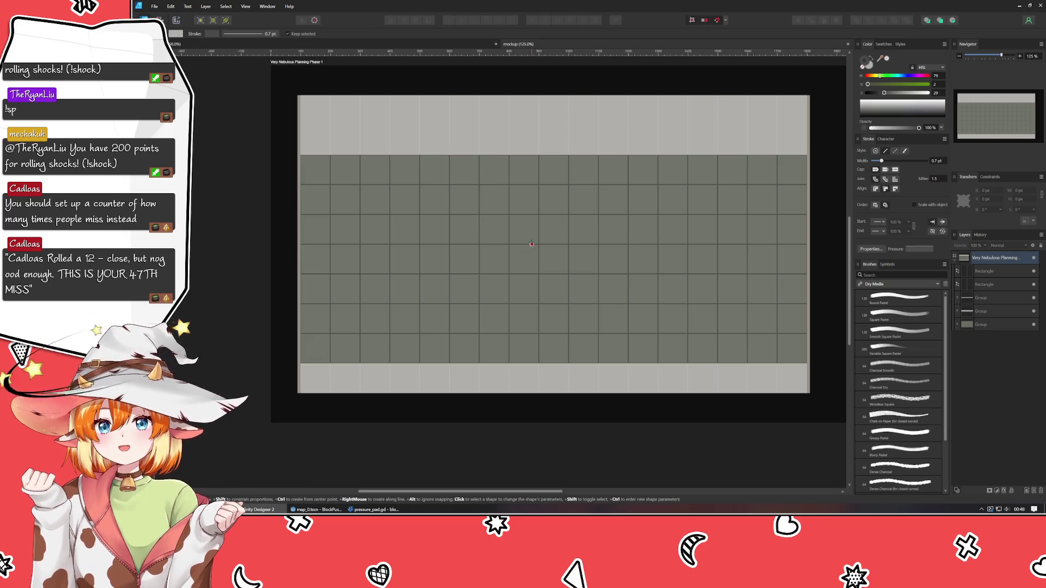
{"action": "mouse_move", "coordinate": [512, 248]}
{"action": "left_mouse_down"}
{"action": "mouse_move", "coordinate": [538, 272]}
{"action": "mouse_move", "coordinate": [512, 248]}
{"action": "left_mouse_up"}
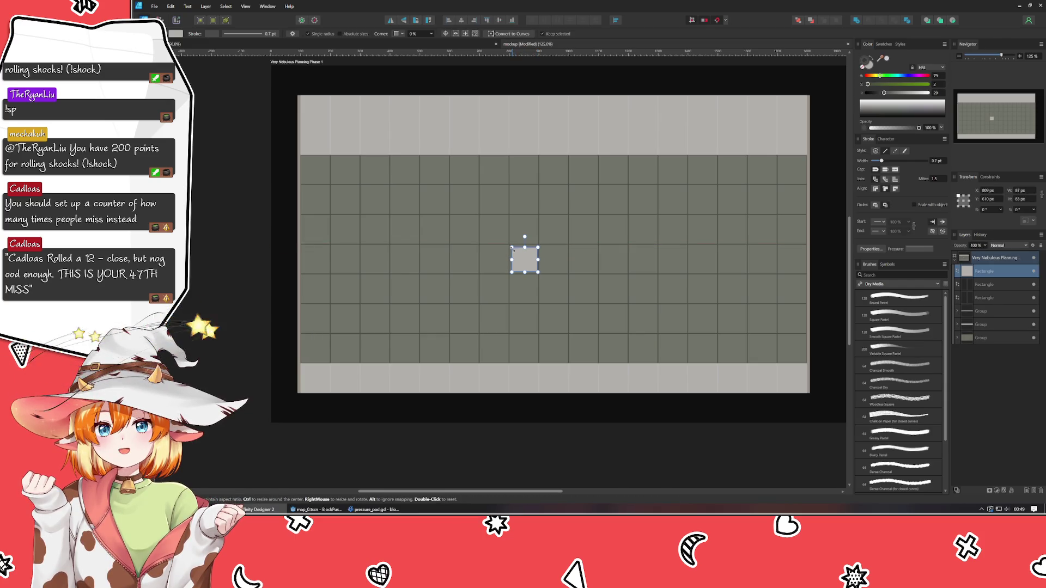
{"action": "left_click", "coordinate": [1019, 190]}
{"action": "type", "text": "100"}
{"action": "key", "text": "Tab"}
{"action": "type", "text": "100"}
{"action": "key", "text": "Tab"}
{"action": "left_click", "coordinate": [989, 190]}
{"action": "type", "text": "799"}
{"action": "key", "text": "Tab"}
Step: Give the new square a brown fill colour
{"action": "scroll", "coordinate": [993, 192], "scroll_direction": "up", "scroll_amount": 1}
{"action": "scroll", "coordinate": [996, 200], "scroll_direction": "down", "scroll_amount": 3}
{"action": "scroll", "coordinate": [996, 200], "scroll_direction": "down", "scroll_amount": 1}
{"action": "left_click_drag", "start_coordinate": [873, 76], "coordinate": [889, 84]}
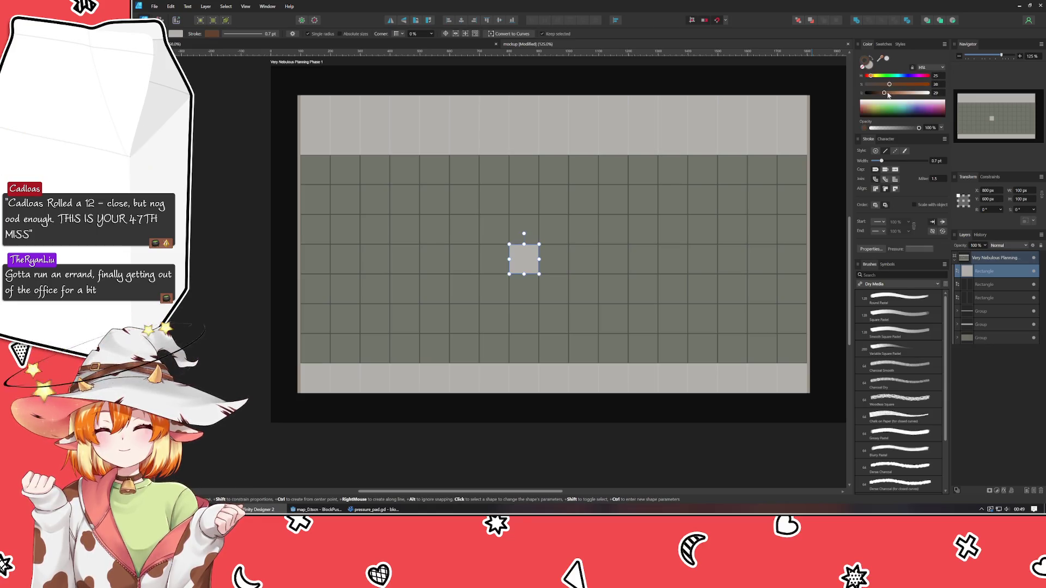
{"action": "left_click", "coordinate": [866, 63]}
{"action": "mouse_move", "coordinate": [882, 85]}
{"action": "left_mouse_down"}
{"action": "mouse_move", "coordinate": [895, 86]}
{"action": "mouse_move", "coordinate": [882, 93]}
{"action": "mouse_move", "coordinate": [898, 86]}
{"action": "mouse_move", "coordinate": [893, 94]}
{"action": "left_mouse_up"}
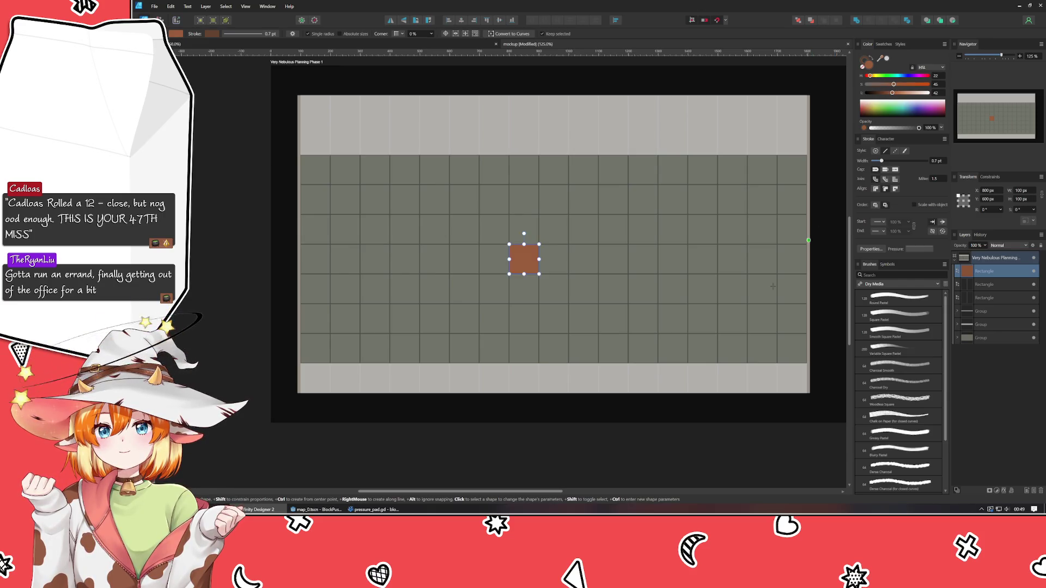
{"action": "left_click", "coordinate": [481, 459]}
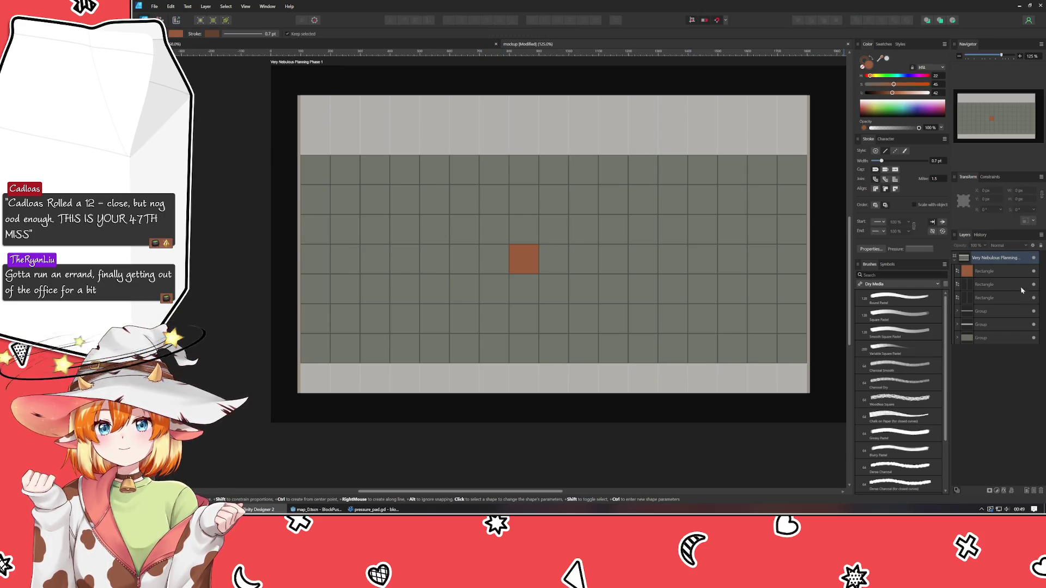
Step: Thicken the brown square's dark outline to 3 pt and save the mockup
{"action": "left_click", "coordinate": [995, 273]}
{"action": "left_click", "coordinate": [863, 64]}
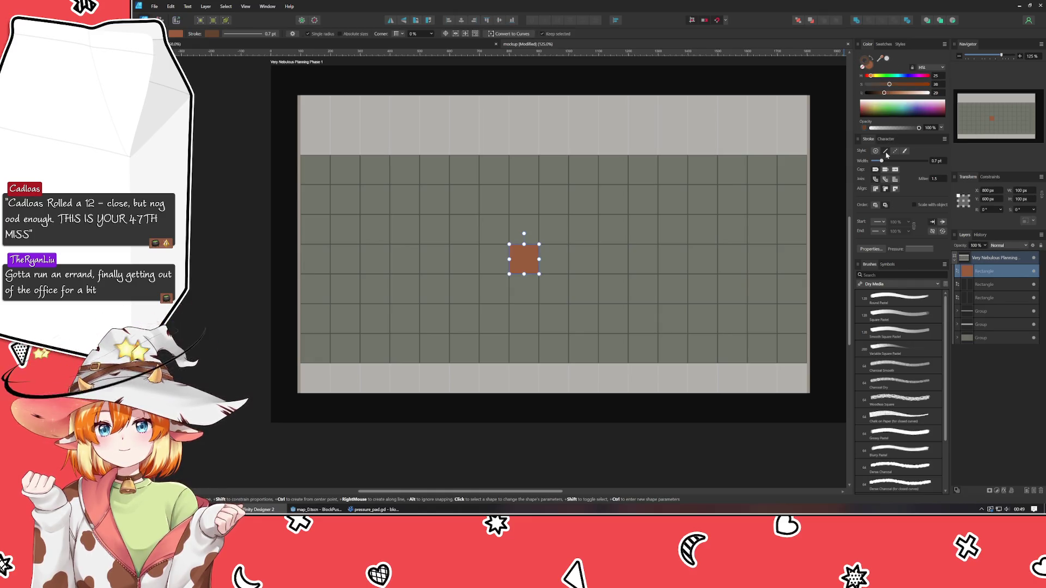
{"action": "left_click_drag", "start_coordinate": [931, 161], "coordinate": [941, 164]}
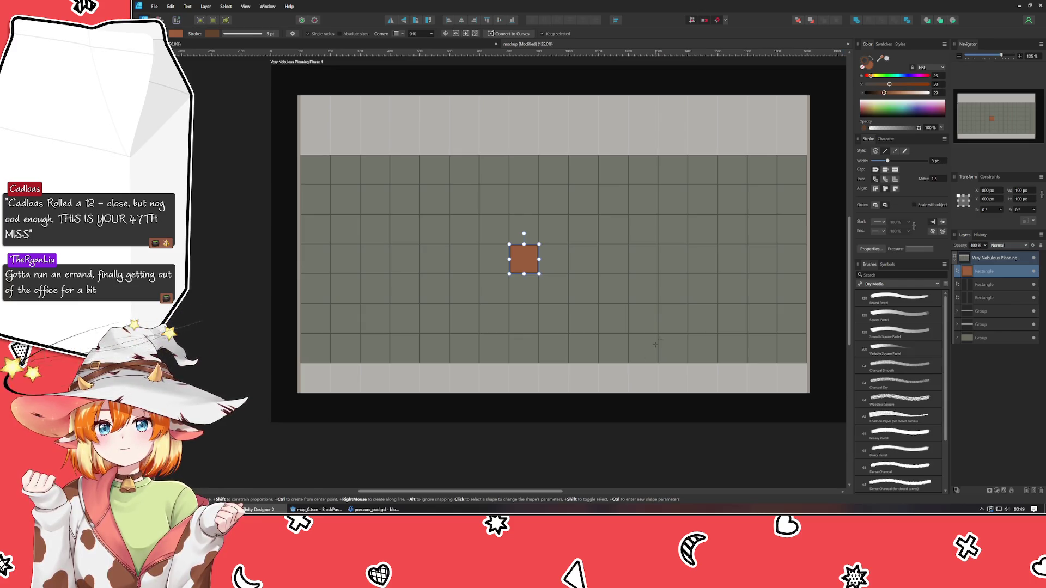
{"action": "left_click", "coordinate": [515, 457]}
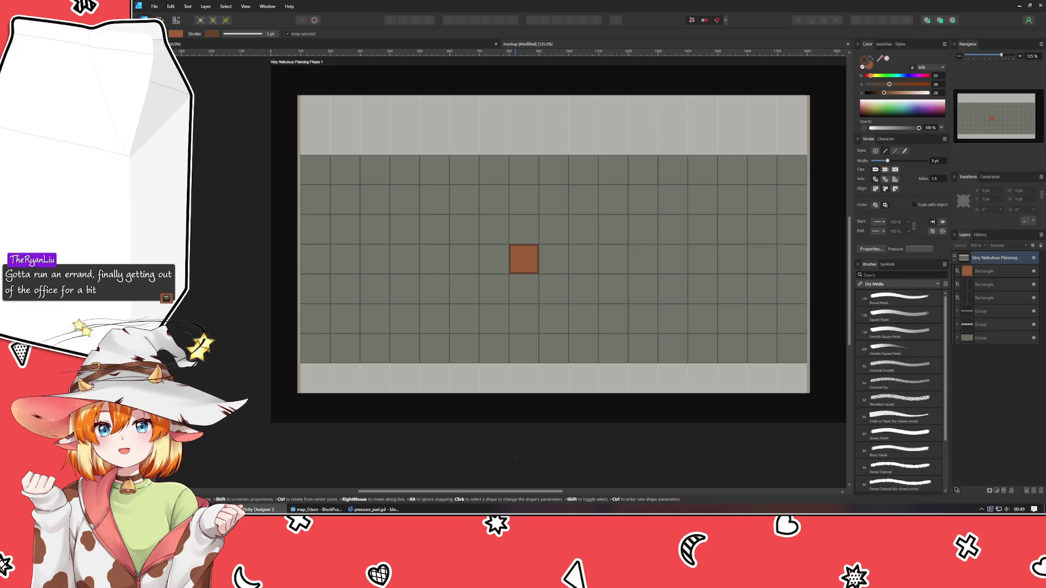
{"action": "key", "text": "ctrl+s"}
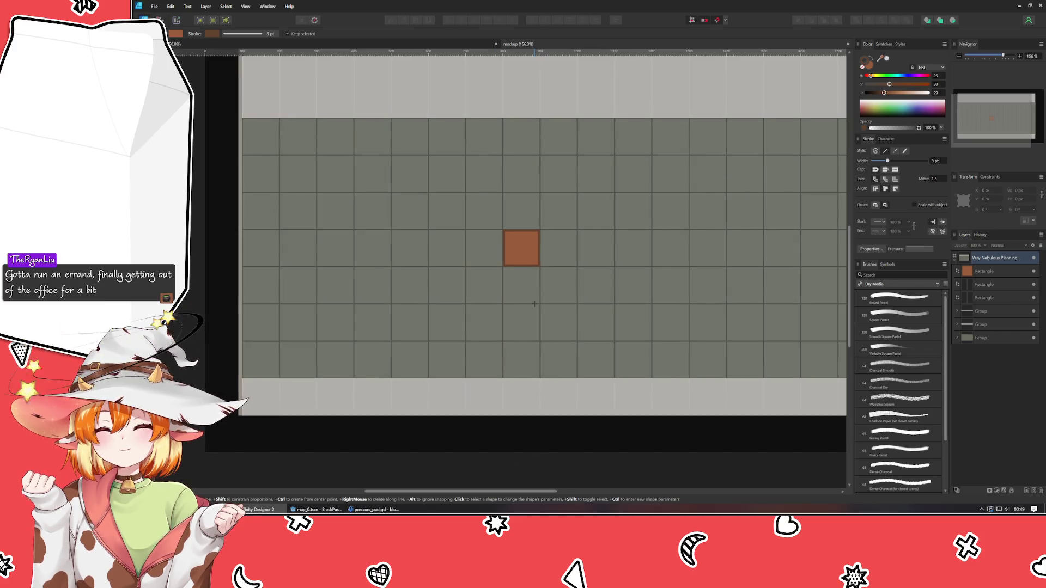
{"action": "scroll", "coordinate": [466, 319], "scroll_direction": "up", "scroll_amount": 1}
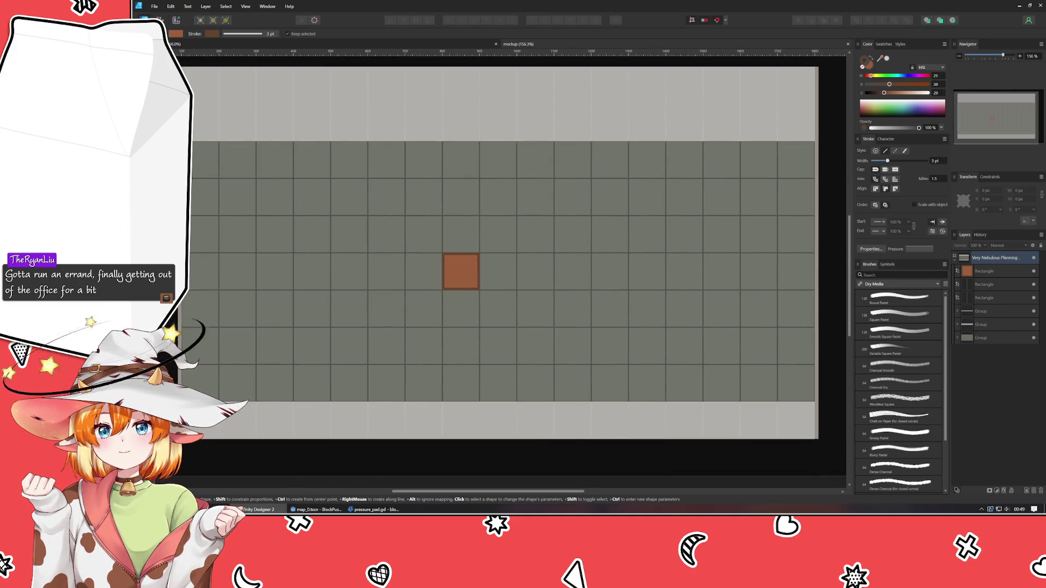
Step: Nudge the brown square left to X 800 px and recheck its position
{"action": "key", "text": "v"}
{"action": "left_click", "coordinate": [465, 271]}
{"action": "left_click", "coordinate": [467, 462]}
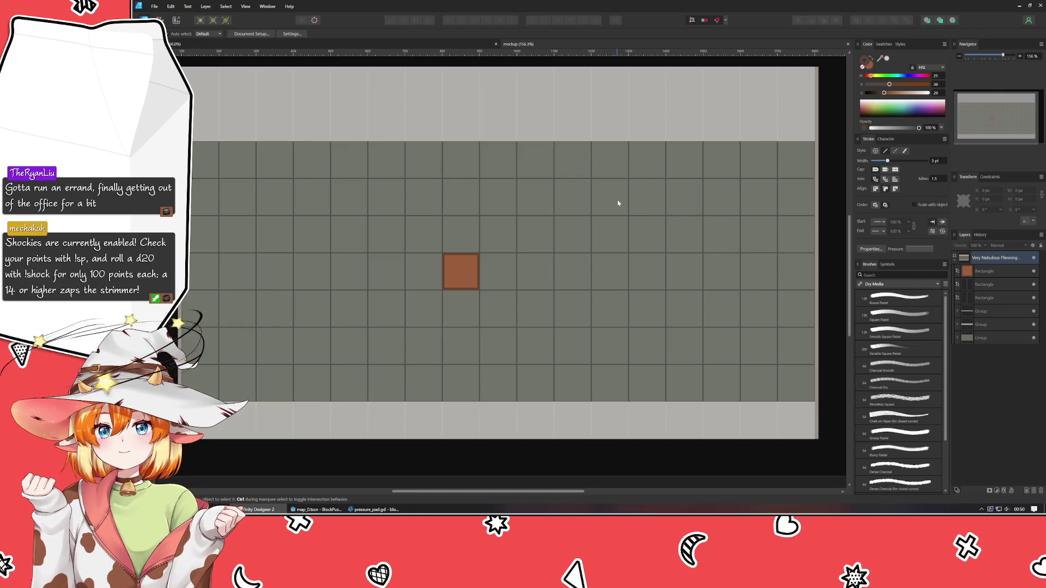
{"action": "left_click", "coordinate": [465, 281]}
{"action": "left_click_drag", "start_coordinate": [466, 282], "coordinate": [465, 282]}
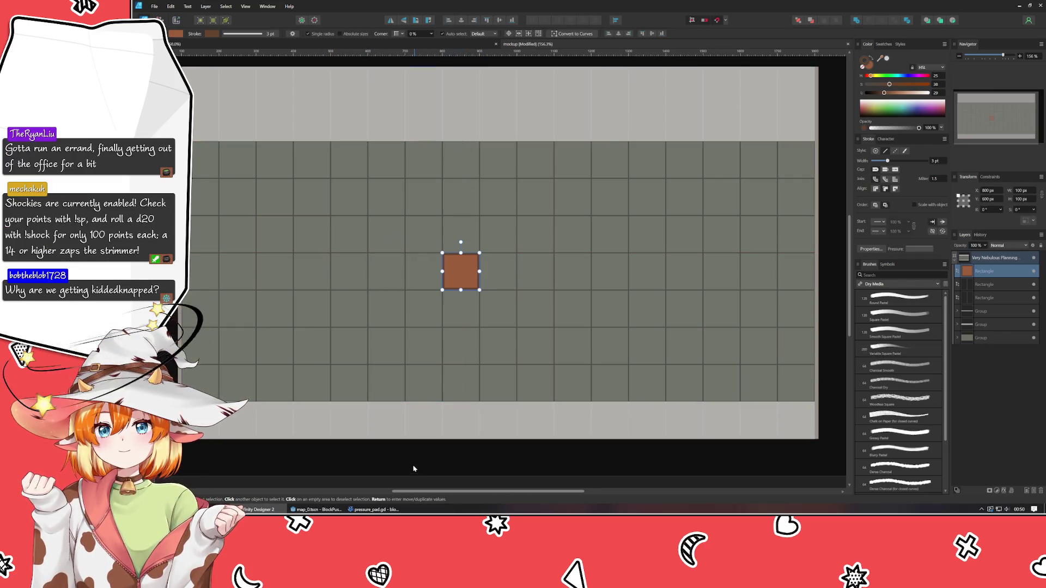
{"action": "left_click", "coordinate": [359, 463]}
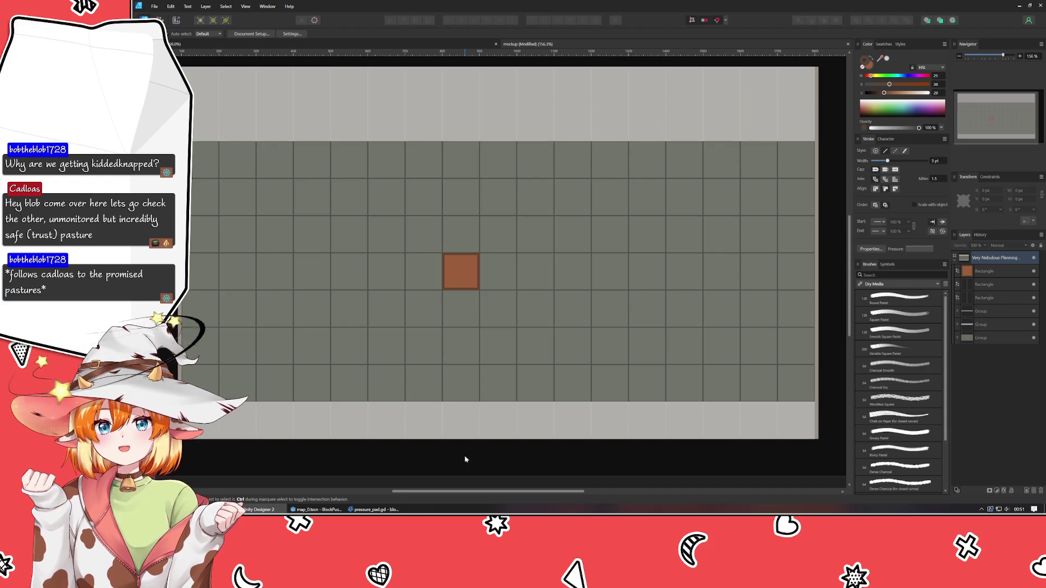
{"action": "left_click", "coordinate": [470, 267]}
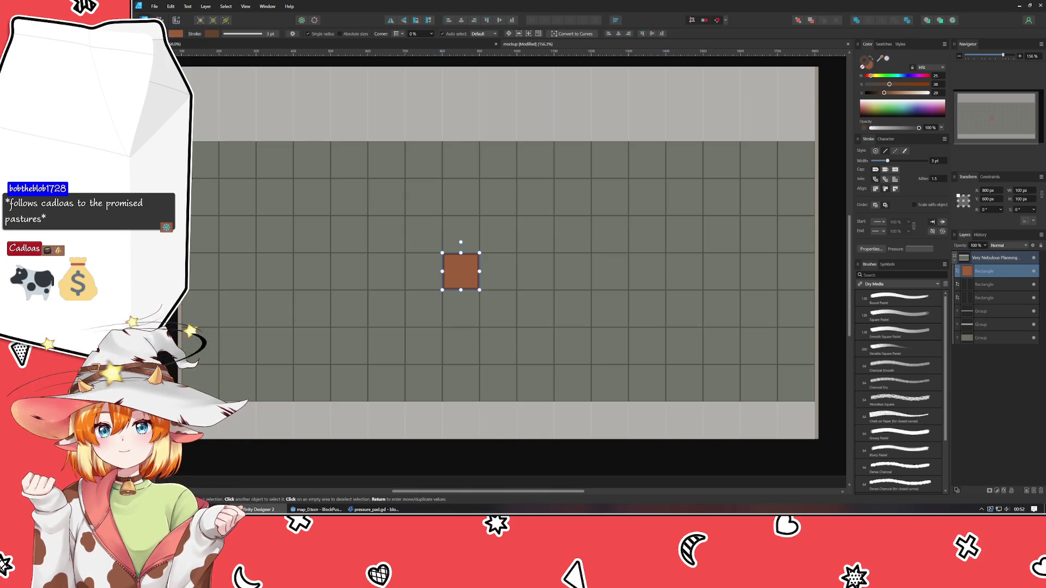
{"action": "left_click", "coordinate": [219, 456]}
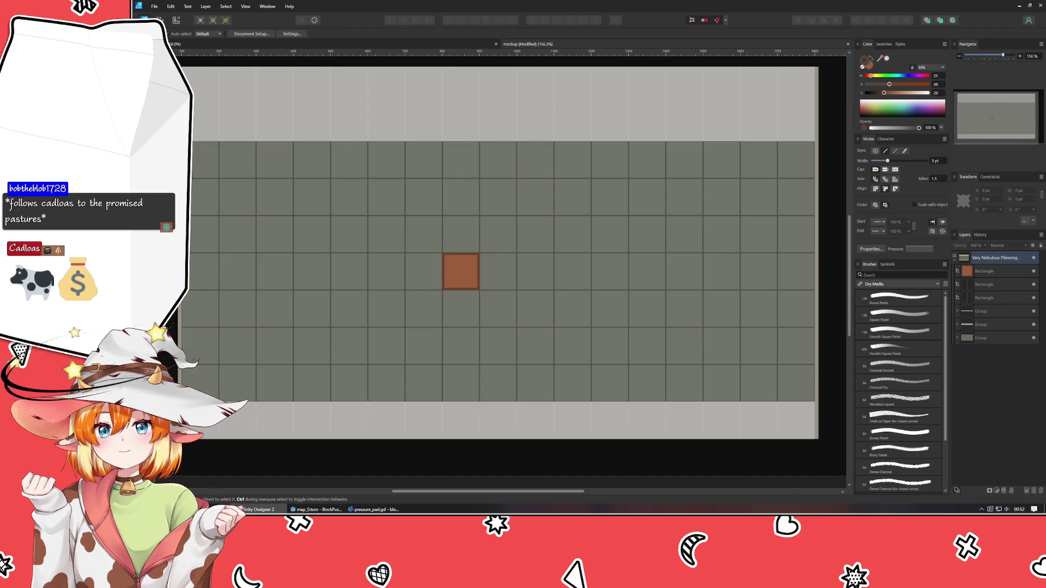
Step: Draw a 1700 × 15 px bar along the grid bottom, coloured light grey with Multiply blending
{"action": "key", "text": "m"}
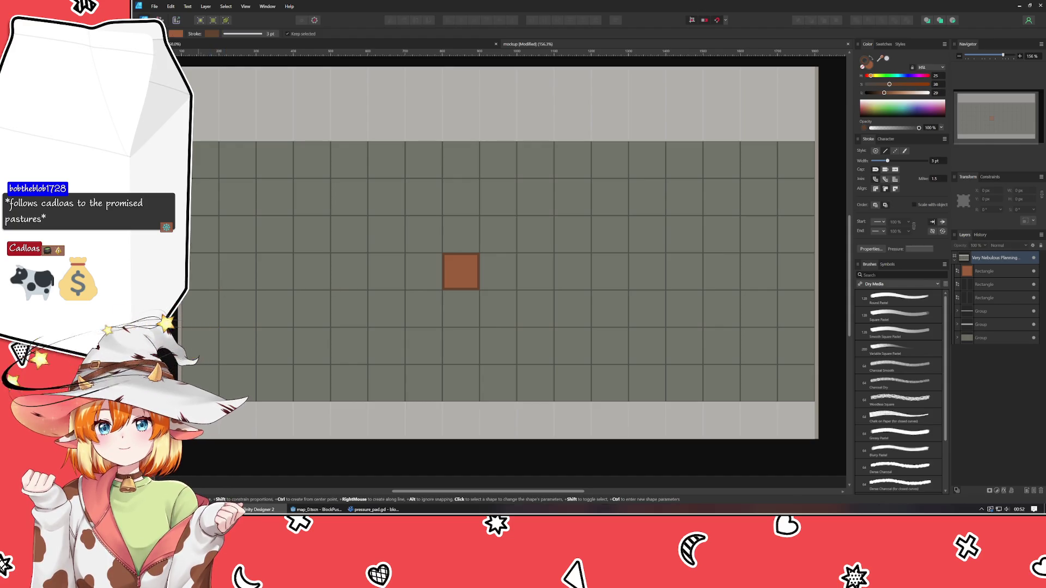
{"action": "mouse_move", "coordinate": [183, 401]}
{"action": "left_mouse_down"}
{"action": "mouse_move", "coordinate": [556, 439]}
{"action": "mouse_move", "coordinate": [845, 382]}
{"action": "mouse_move", "coordinate": [822, 381]}
{"action": "mouse_move", "coordinate": [807, 407]}
{"action": "left_mouse_up"}
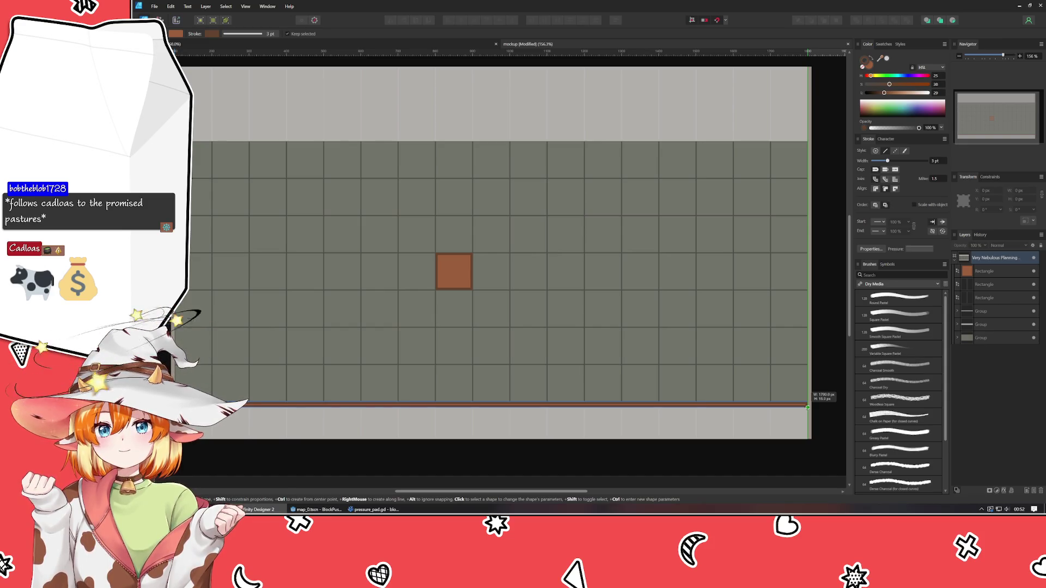
{"action": "left_click_drag", "start_coordinate": [808, 407], "coordinate": [808, 407]}
{"action": "mouse_move", "coordinate": [888, 83]}
{"action": "left_mouse_down"}
{"action": "mouse_move", "coordinate": [875, 99]}
{"action": "mouse_move", "coordinate": [866, 85]}
{"action": "left_mouse_up"}
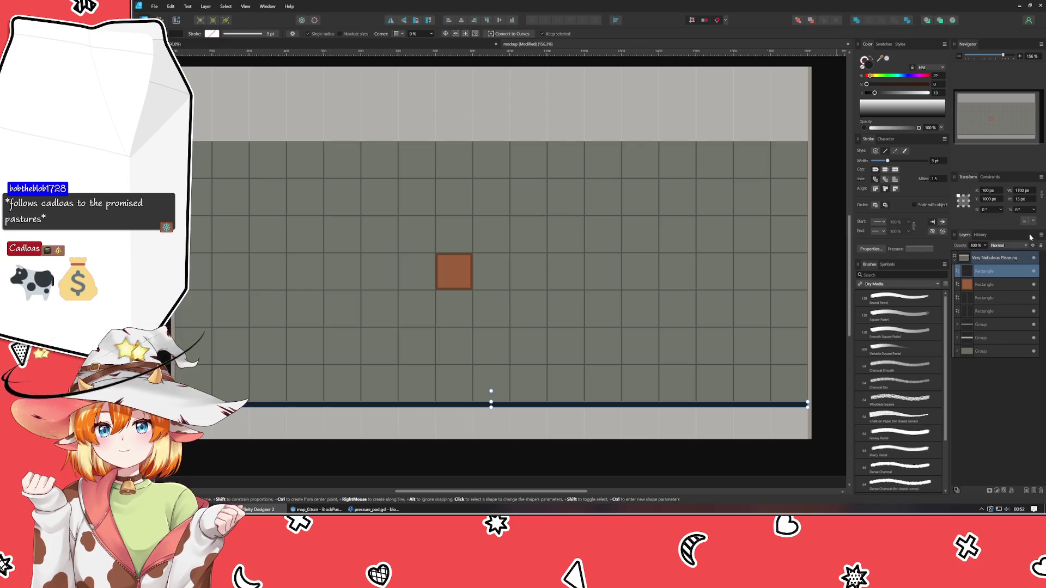
{"action": "left_click", "coordinate": [1007, 245]}
{"action": "left_click", "coordinate": [1009, 272]}
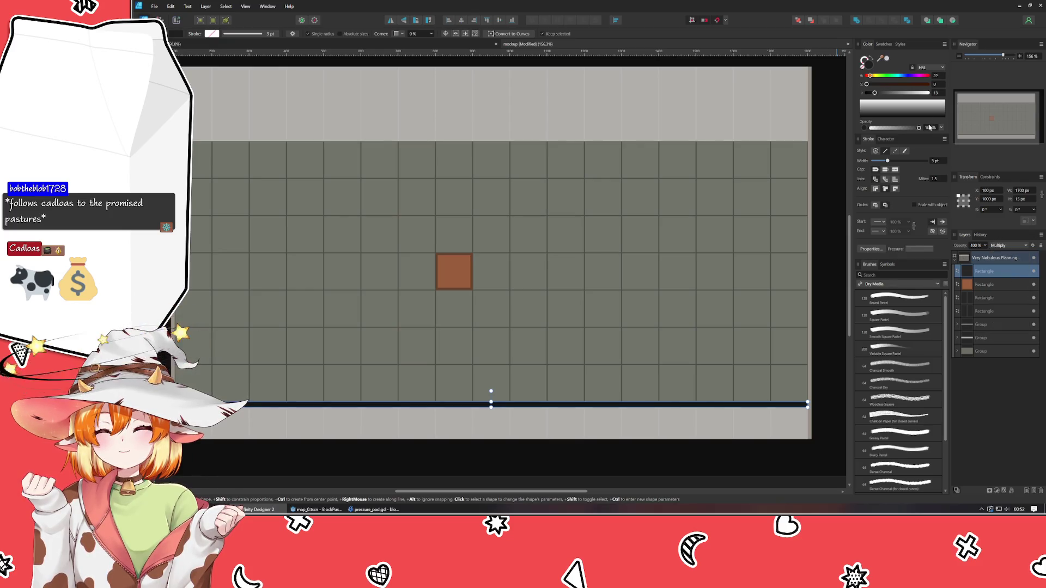
{"action": "left_click_drag", "start_coordinate": [926, 94], "coordinate": [920, 98]}
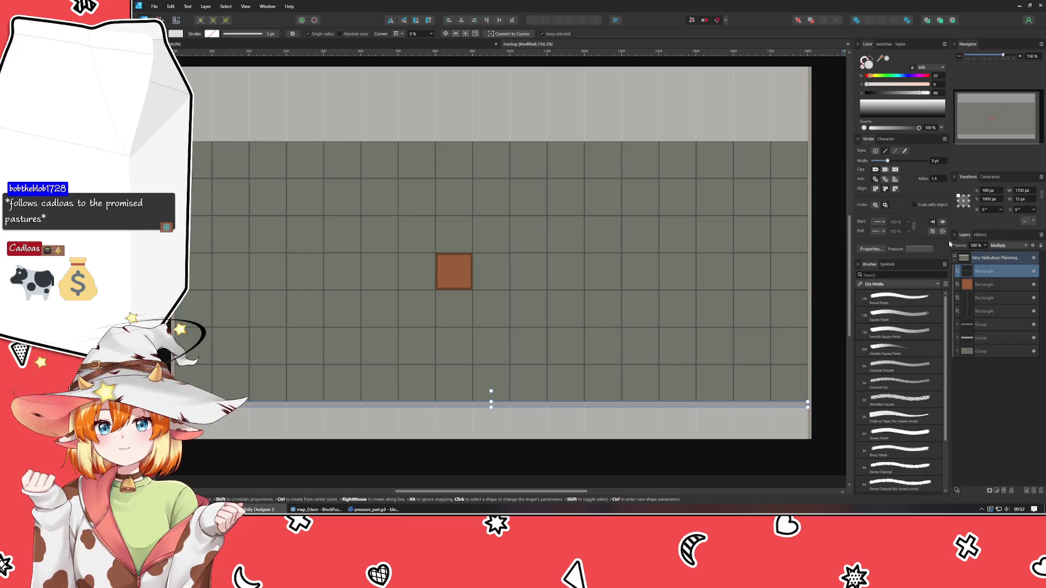
Step: Duplicate the bar with Ctrl+J and move the copy to the page's top
{"action": "scroll", "coordinate": [1040, 204], "scroll_direction": "down", "scroll_amount": 5}
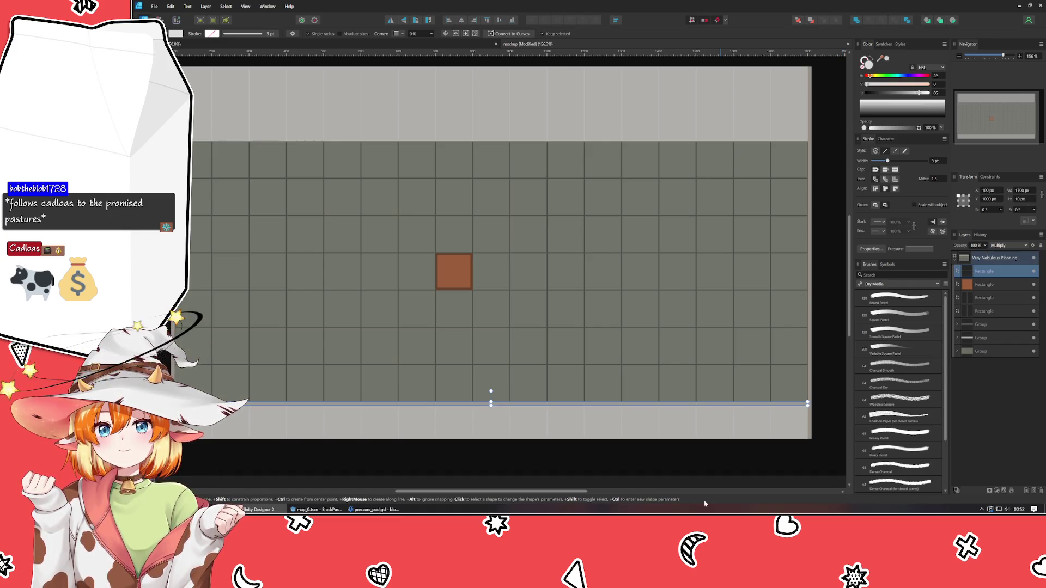
{"action": "key", "text": "ctrl+j"}
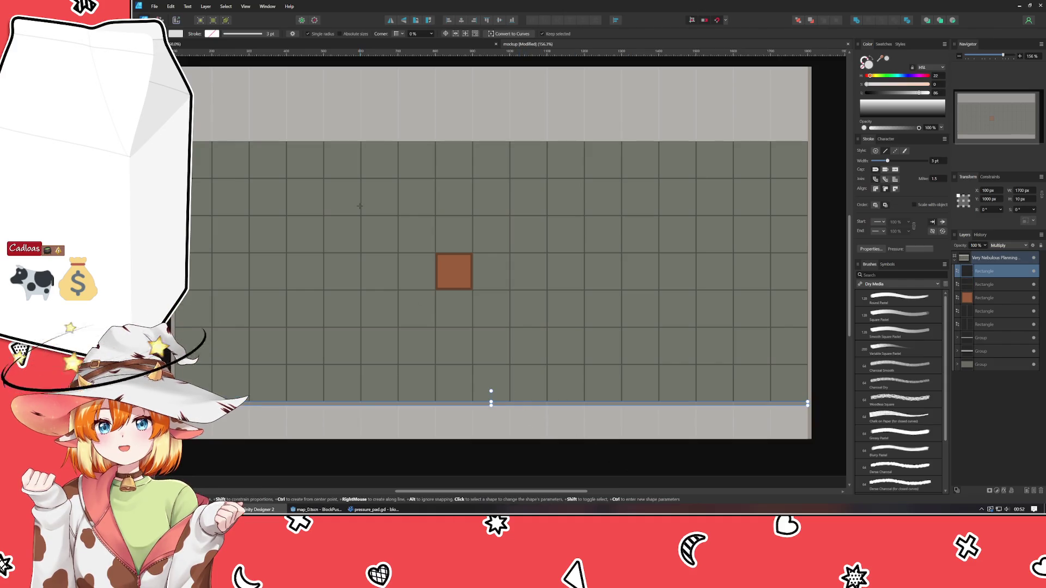
{"action": "key", "text": "v"}
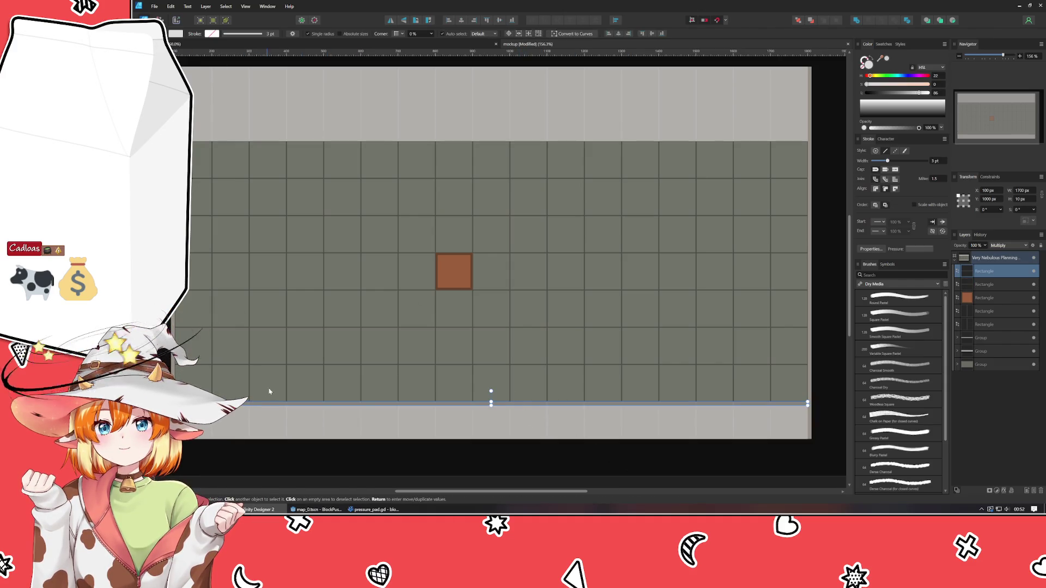
{"action": "mouse_move", "coordinate": [272, 404]}
{"action": "left_mouse_down"}
{"action": "mouse_move", "coordinate": [299, 68]}
{"action": "mouse_move", "coordinate": [272, 76]}
{"action": "left_mouse_up"}
Step: Inspect the top bar's ends, deselect it, and save the mockup with Ctrl+S
{"action": "scroll", "coordinate": [271, 74], "scroll_direction": "up", "scroll_amount": 3}
{"action": "scroll", "coordinate": [276, 195], "scroll_direction": "up", "scroll_amount": 5}
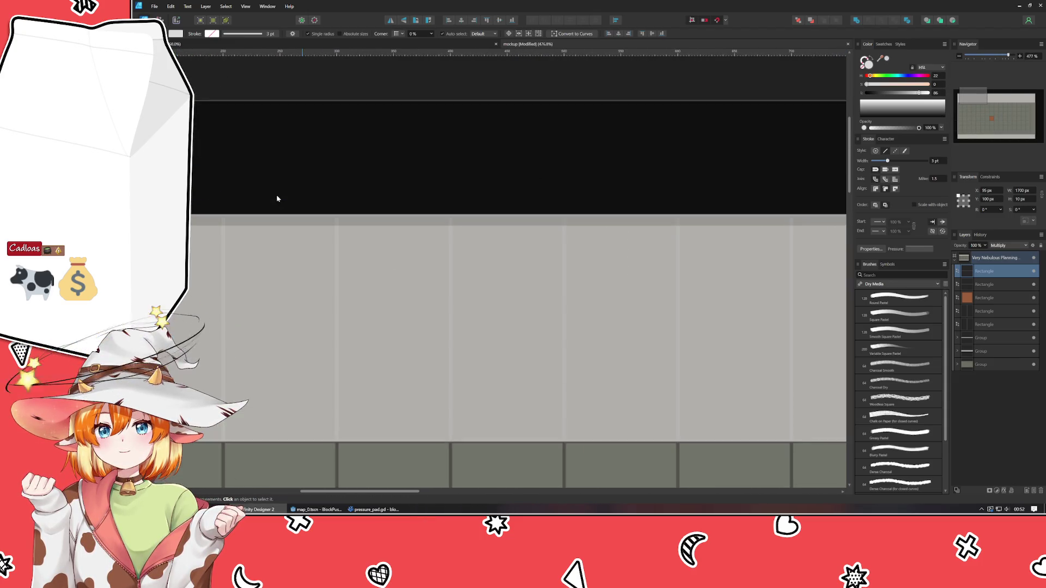
{"action": "scroll", "coordinate": [276, 195], "scroll_direction": "down", "scroll_amount": 2}
{"action": "scroll", "coordinate": [276, 194], "scroll_direction": "down", "scroll_amount": 1}
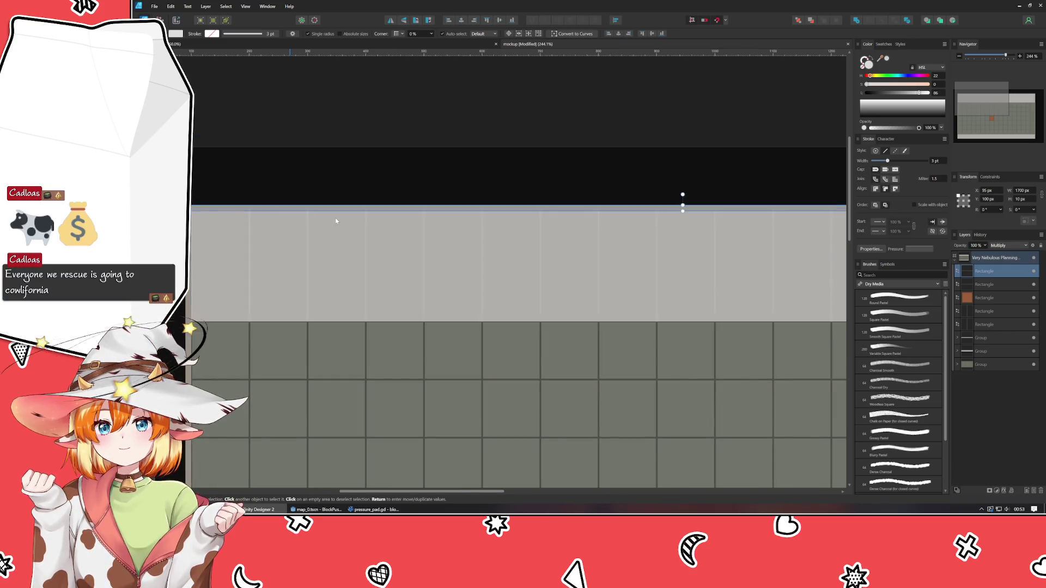
{"action": "scroll", "coordinate": [681, 198], "scroll_direction": "right", "scroll_amount": 5}
{"action": "scroll", "coordinate": [493, 281], "scroll_direction": "right", "scroll_amount": 5}
{"action": "scroll", "coordinate": [491, 198], "scroll_direction": "down", "scroll_amount": 1}
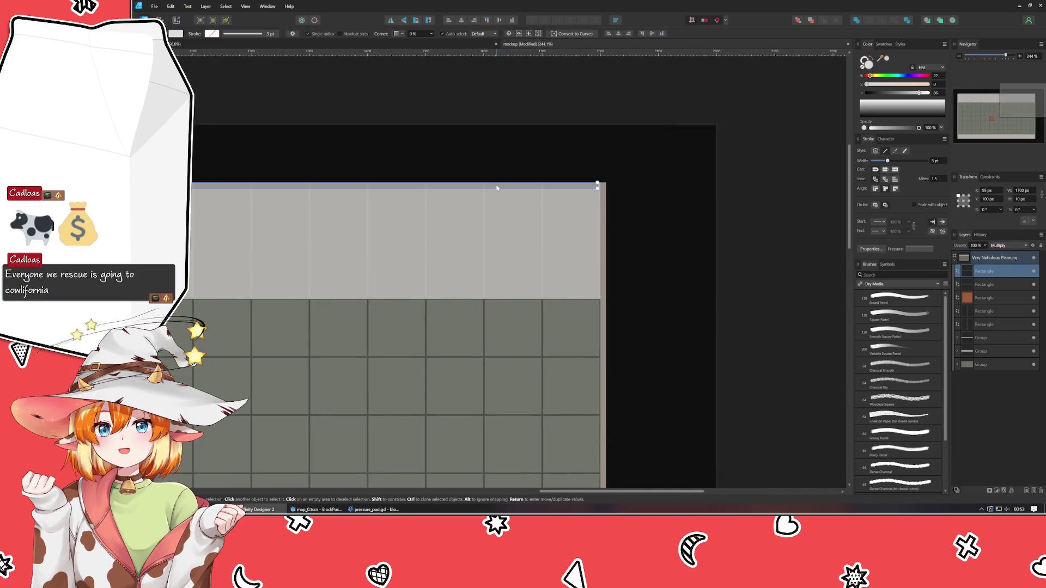
{"action": "left_click", "coordinate": [490, 152]}
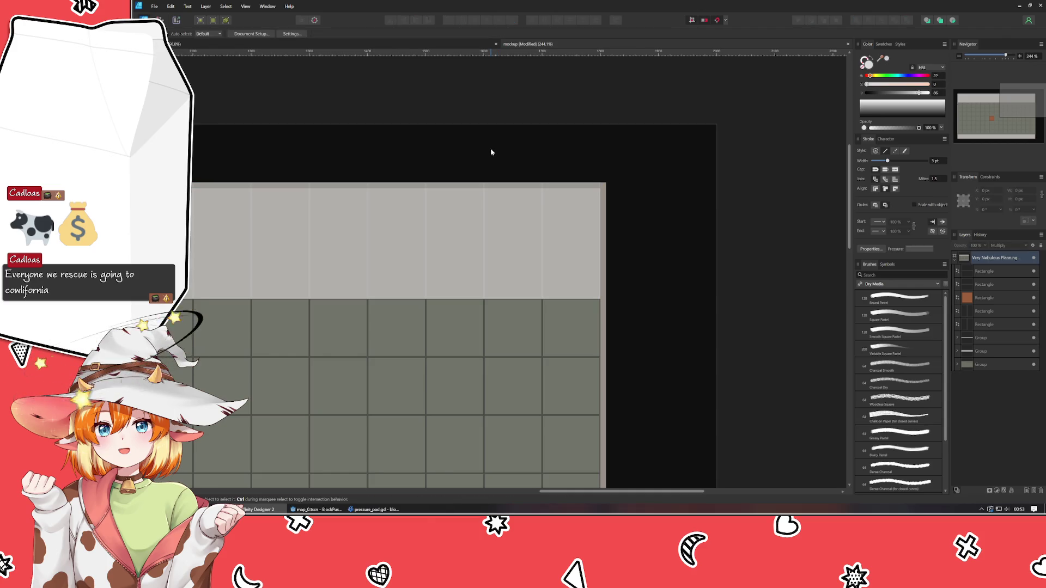
{"action": "scroll", "coordinate": [491, 152], "scroll_direction": "down", "scroll_amount": 3}
{"action": "scroll", "coordinate": [627, 163], "scroll_direction": "down", "scroll_amount": 1}
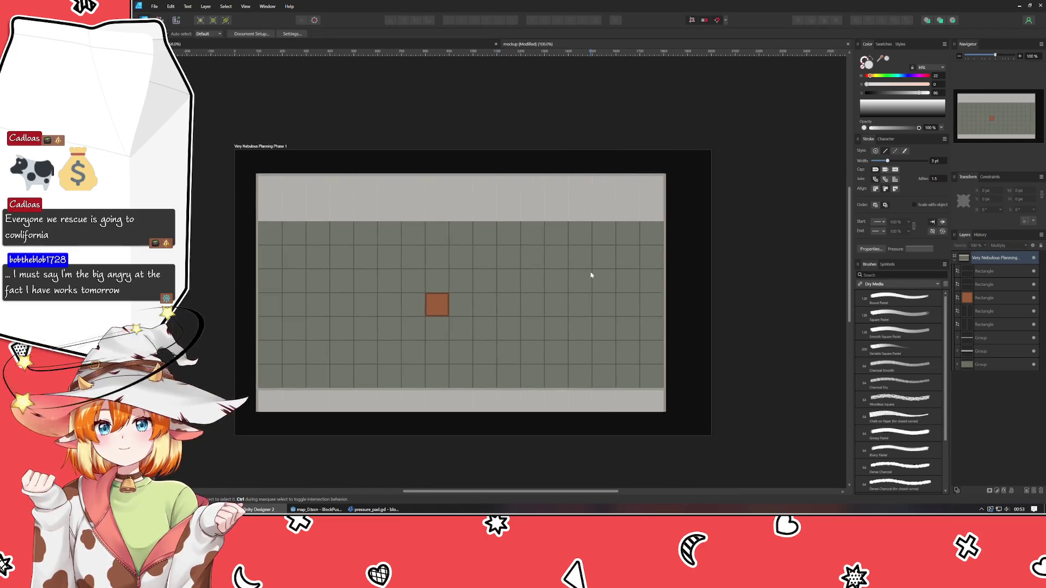
{"action": "scroll", "coordinate": [590, 275], "scroll_direction": "up", "scroll_amount": 1}
{"action": "key", "text": "ctrl+s"}
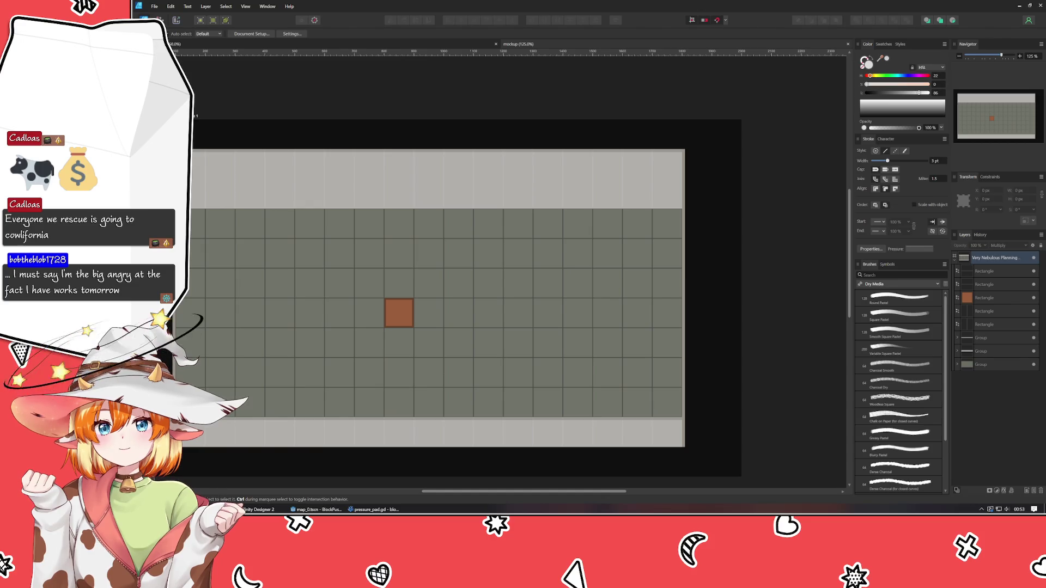
{"action": "left_click_drag", "start_coordinate": [434, 459], "coordinate": [491, 428]}
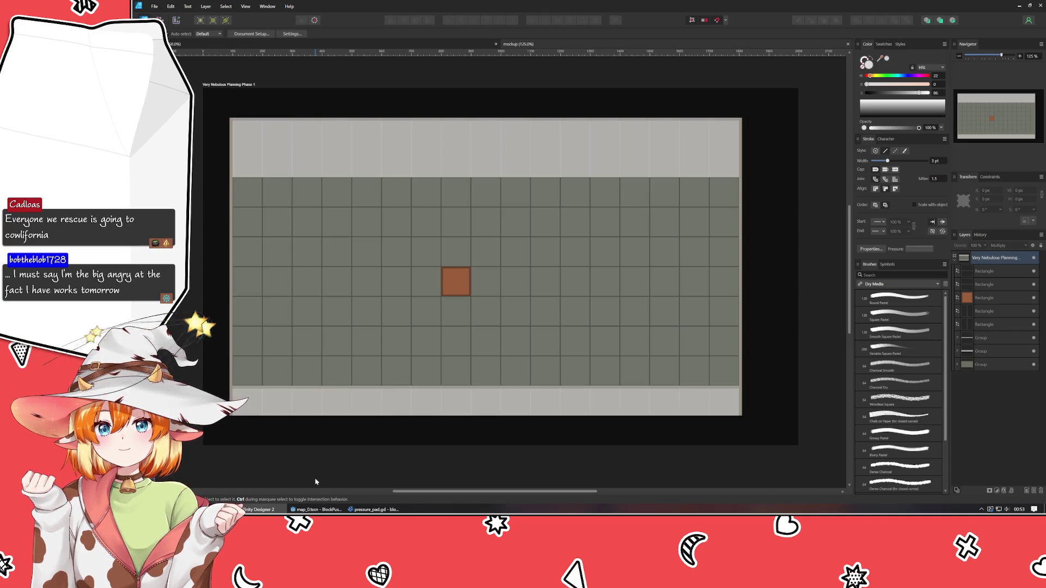
{"action": "left_click", "coordinate": [445, 296]}
Step: Deselect the brown square and switch to the Rectangle tool (M)
{"action": "left_click", "coordinate": [436, 458]}
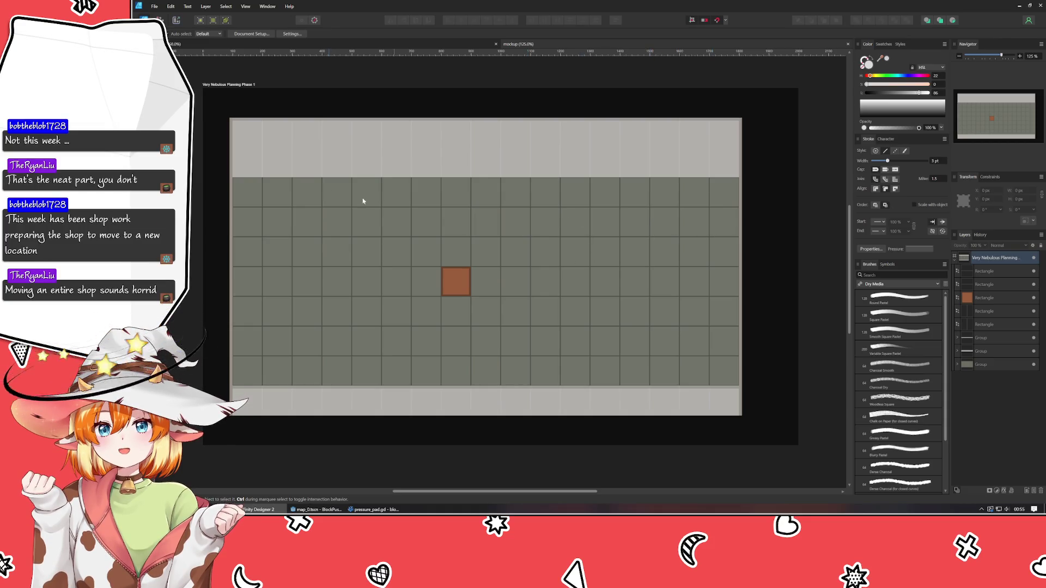
{"action": "key", "text": "m"}
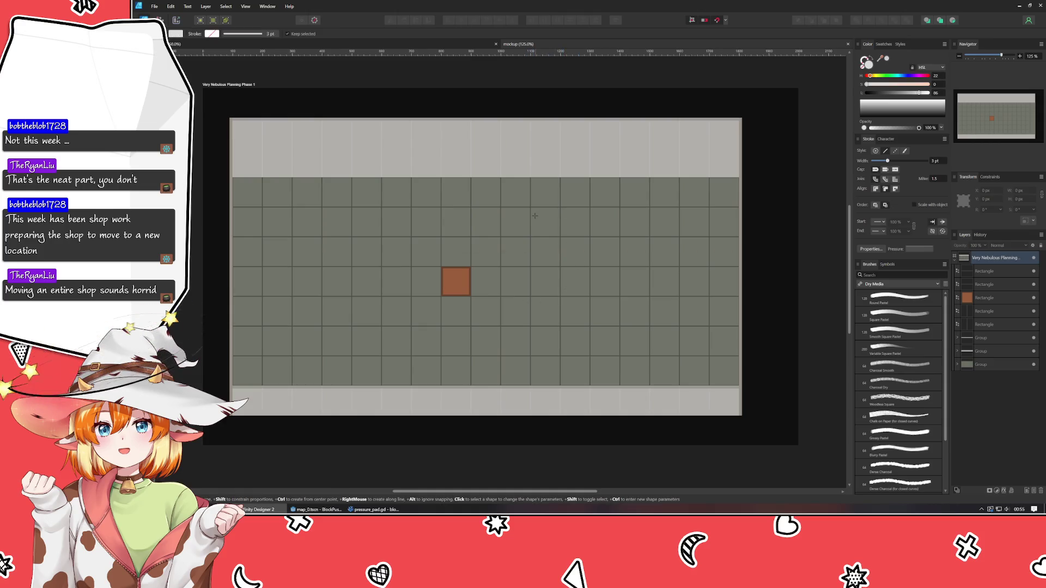